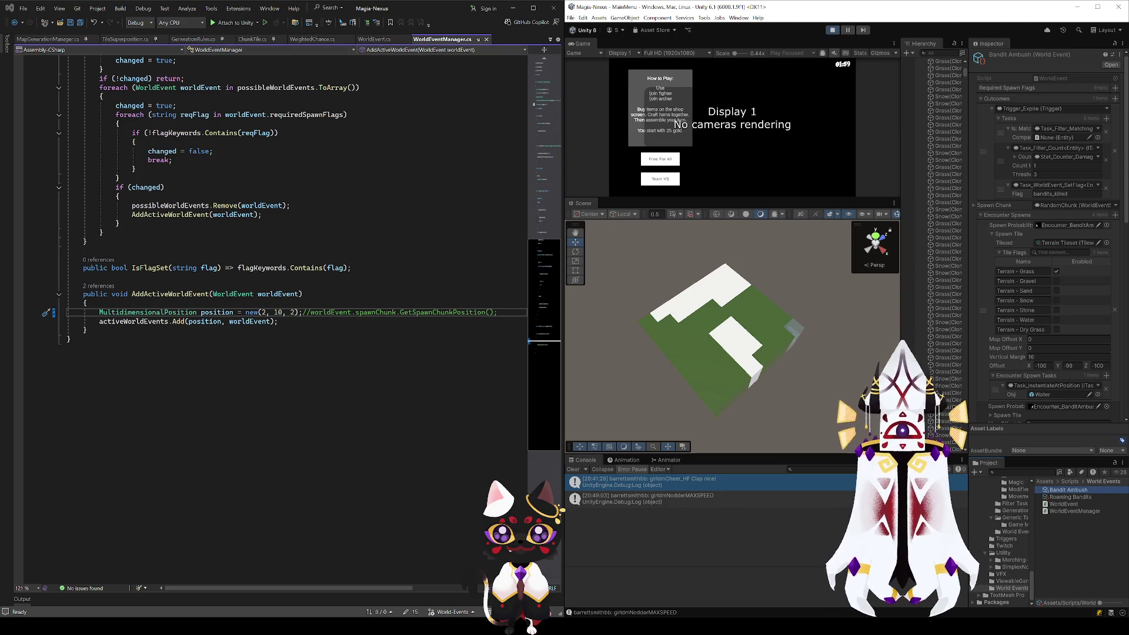
Step: Review SetFlag and where AddActiveWorldEvent is used in WorldEventManager.cs
scroll(282, 317, "up", 14)
scroll(282, 318, "down", 2)
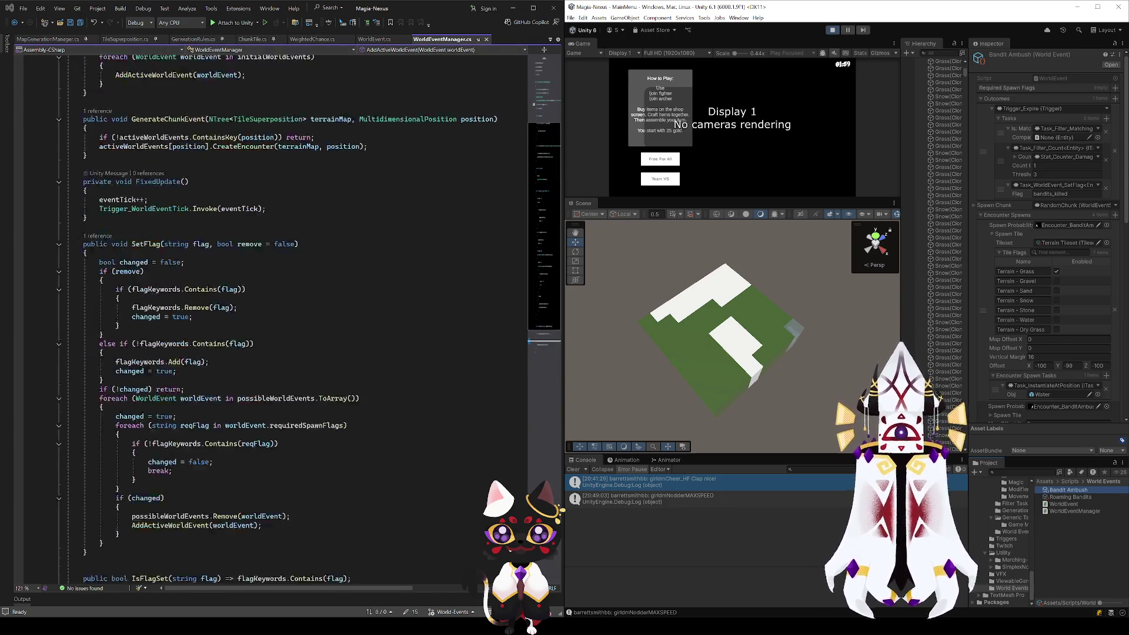
scroll(144, 244, "up", 3)
scroll(144, 245, "down", 4)
left_click(144, 244)
left_click(190, 525)
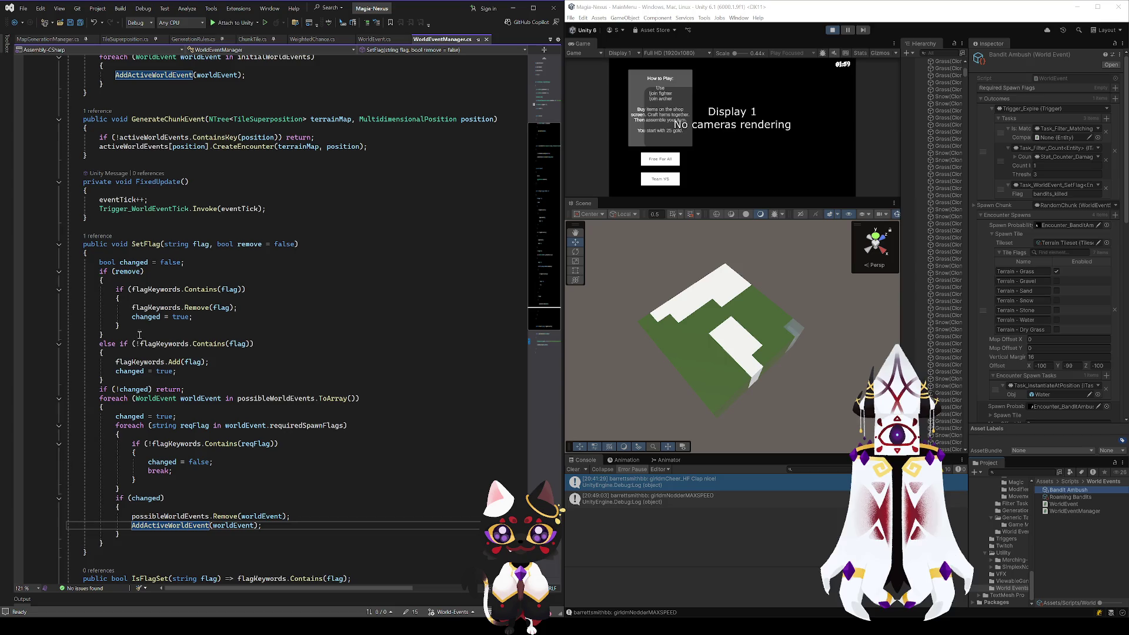
left_click(144, 244)
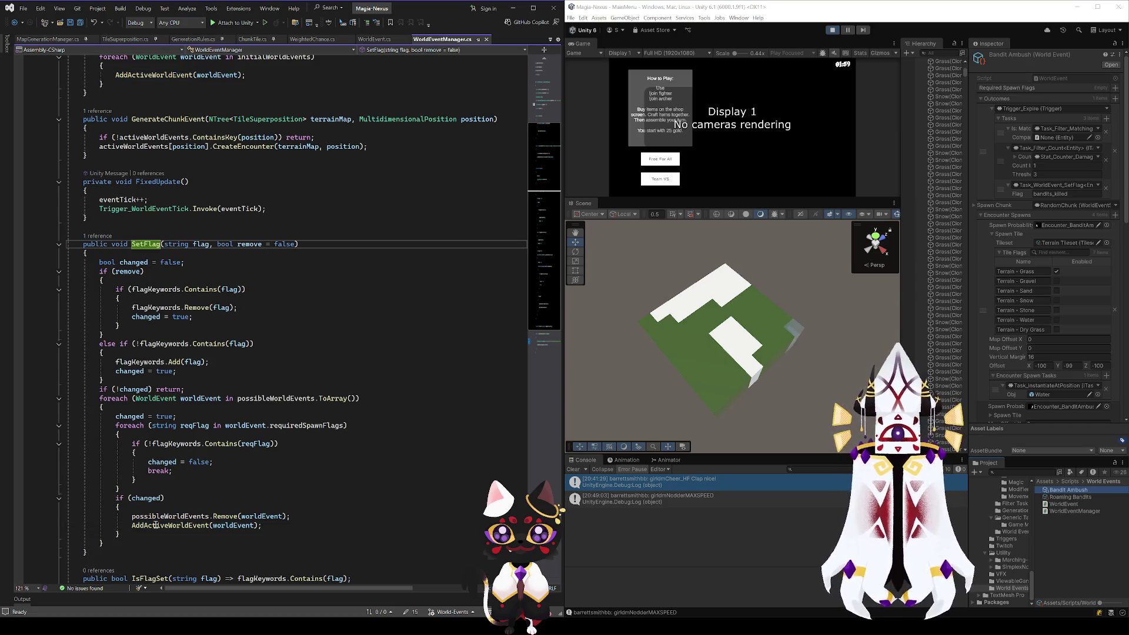
left_click(155, 525)
scroll(164, 516, "down", 6)
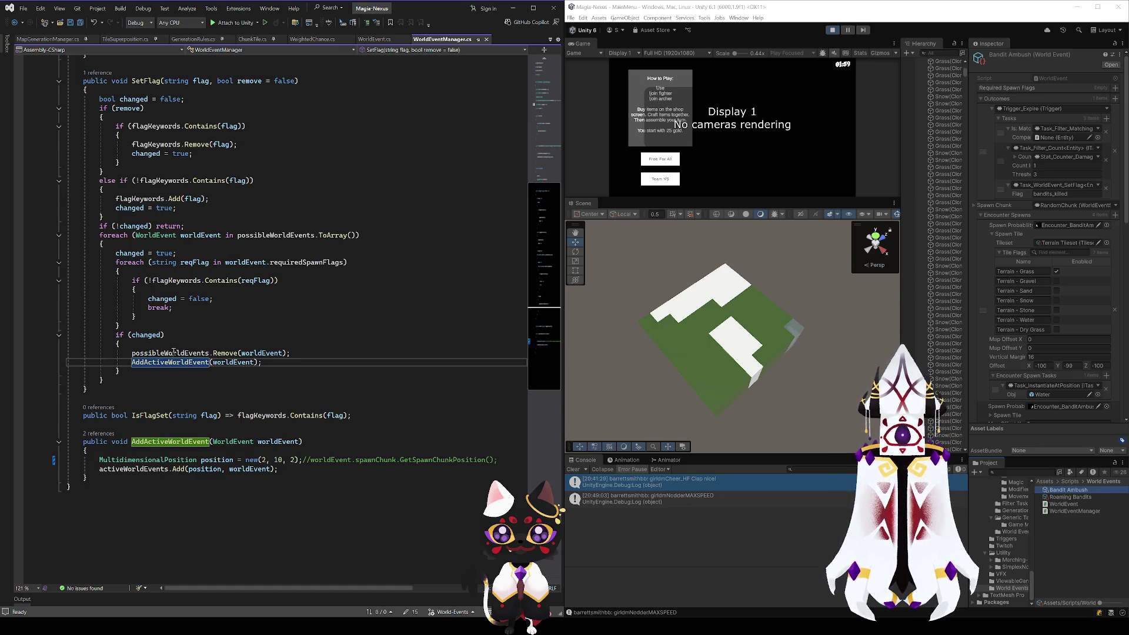
Step: Inspect the foreach loop over possibleWorldEvents and its ToArray call
left_click(210, 235)
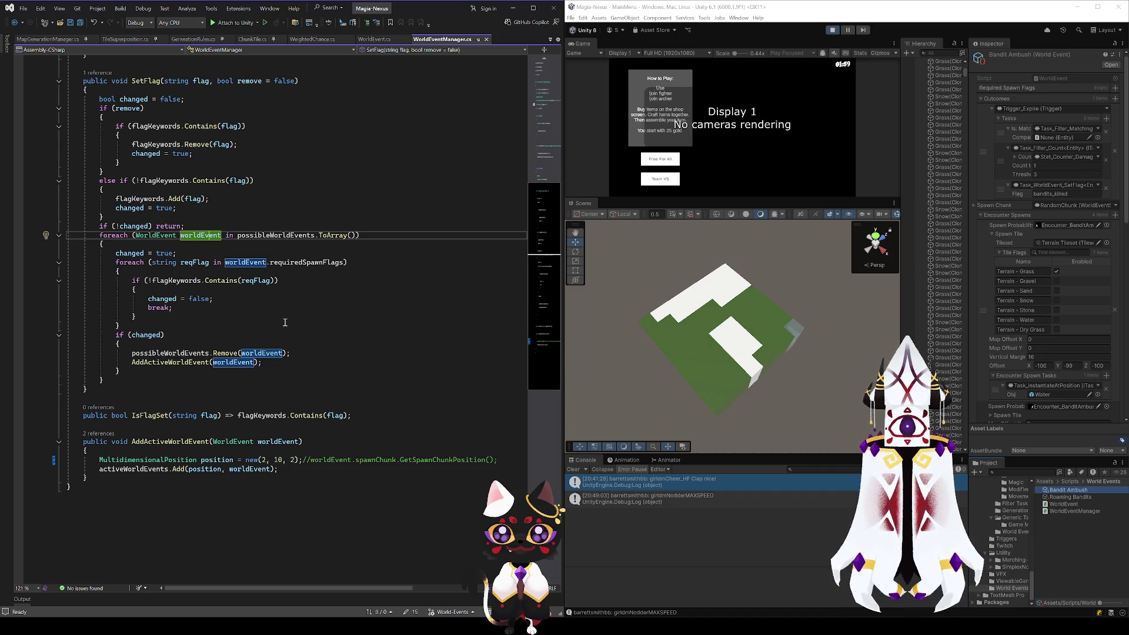
key("Down")
key("Down")
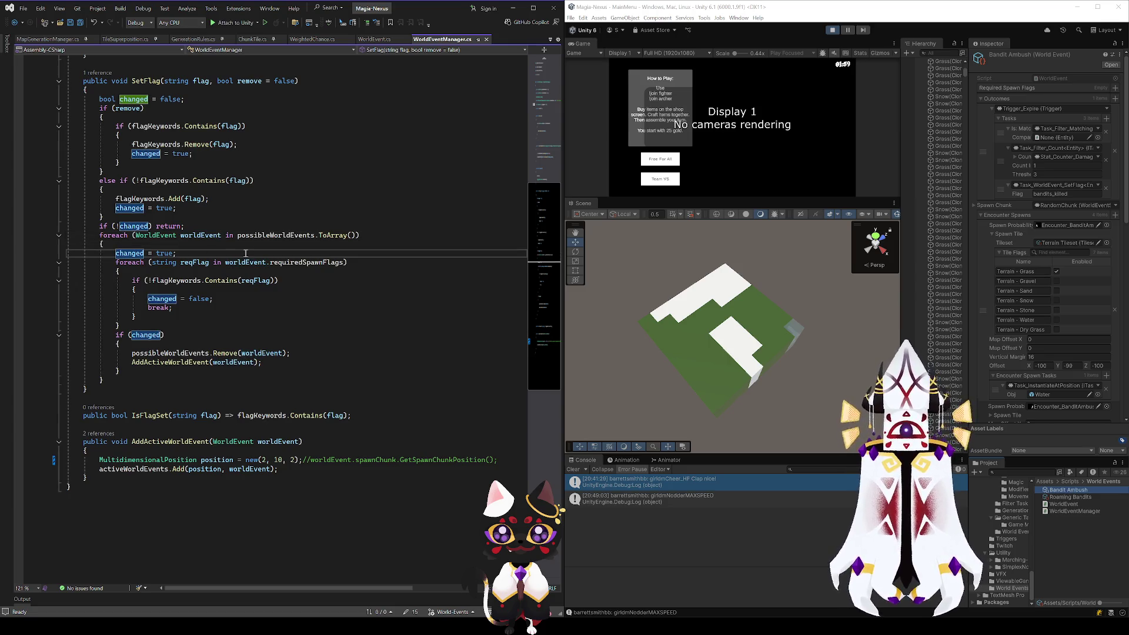
left_click(213, 238)
left_click(300, 238)
left_click(340, 236)
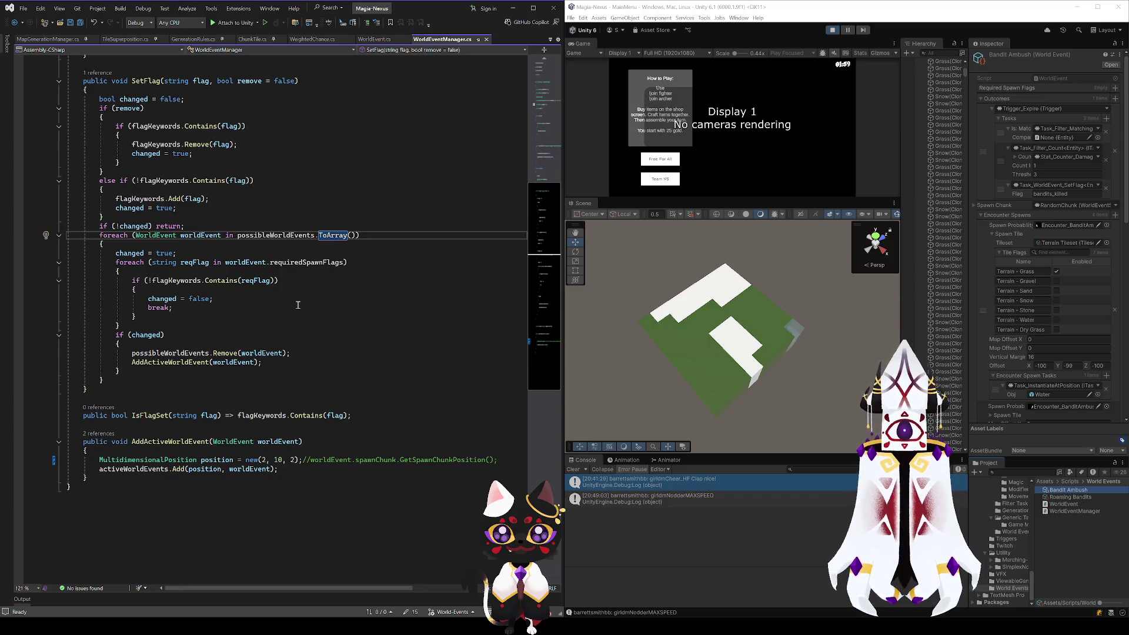
scroll(297, 306, "up", 2)
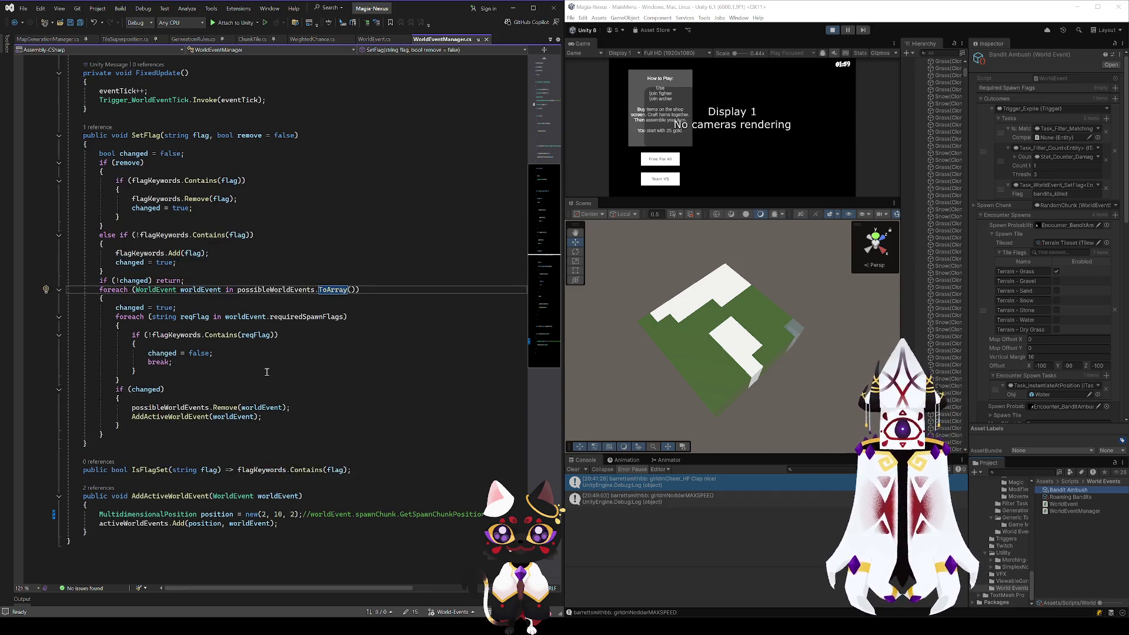
scroll(266, 372, "up", 2)
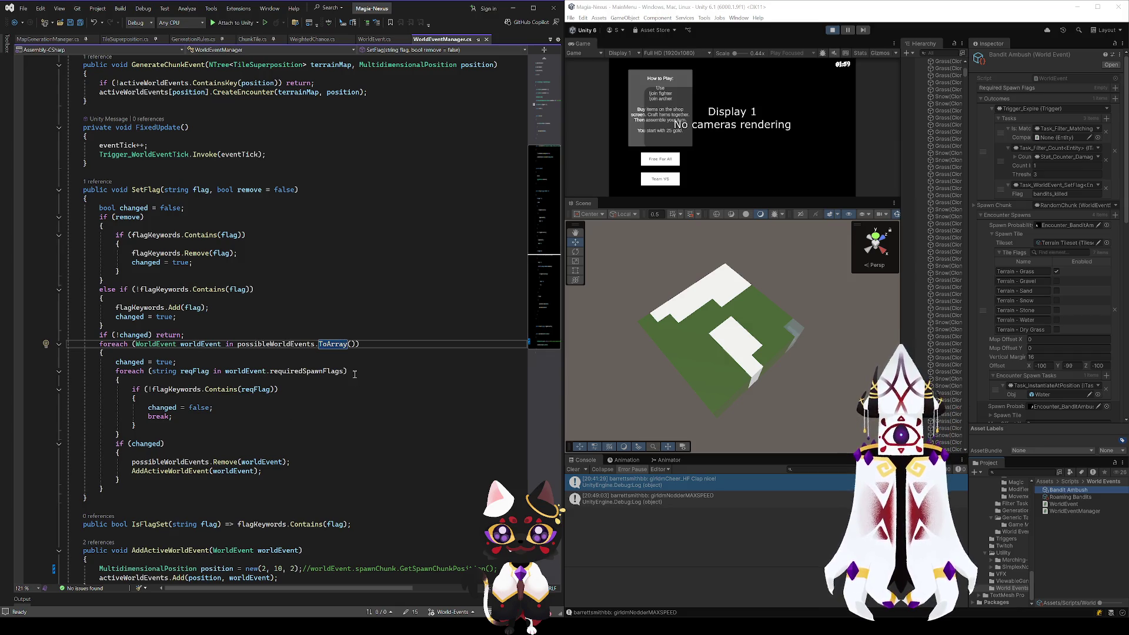
Step: Inspect the required spawn flags check, the event removal and the AddActiveWorldEvent call
left_click(206, 344)
left_click(300, 344)
left_click(195, 371)
left_click(261, 371)
left_click(256, 389)
left_click(195, 371)
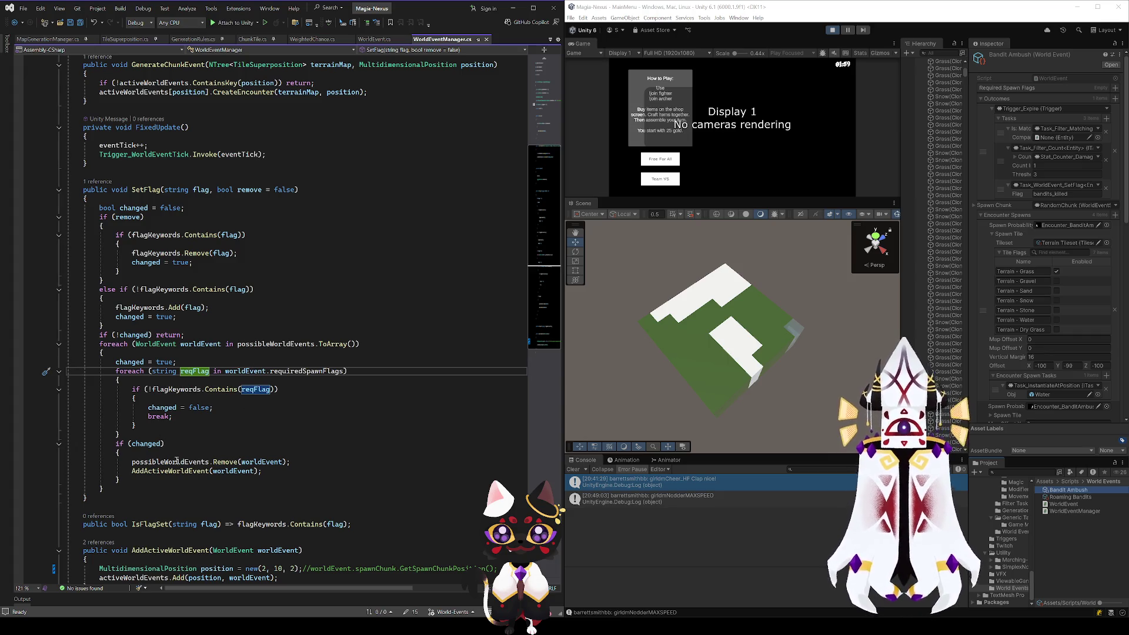
left_click(177, 462)
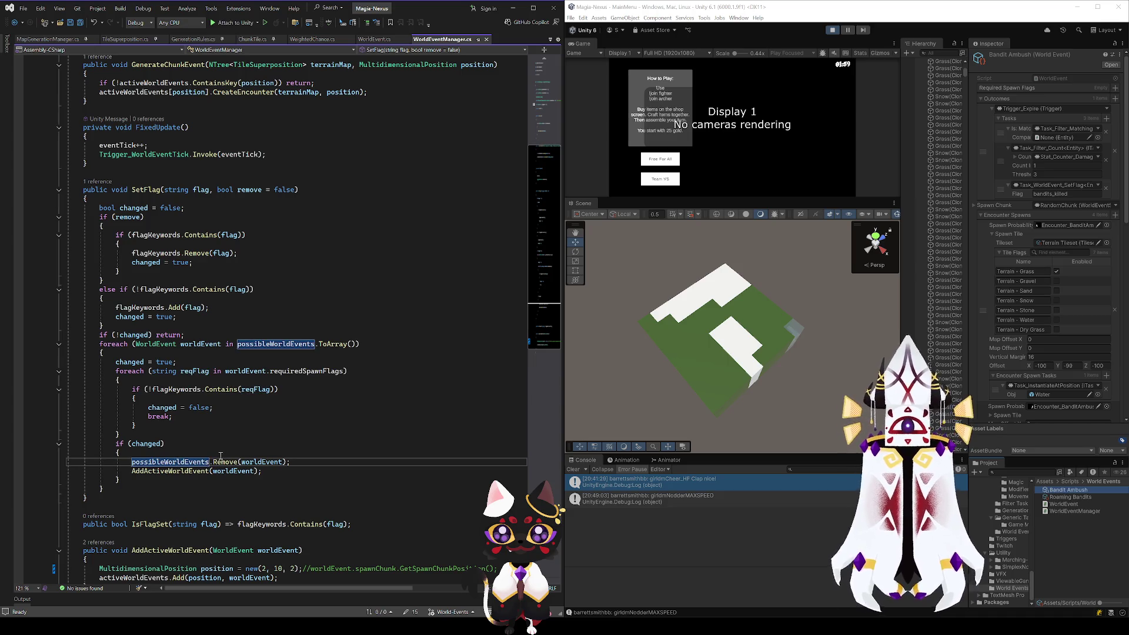
left_click(179, 471)
Step: Replace new(2, 10, 2) with worldEvent.spawnChunk.GetSpawnChunkPosition(), save, and go to its definition
scroll(180, 467, "down", 6)
scroll(180, 468, "down", 9)
scroll(167, 424, "up", 8)
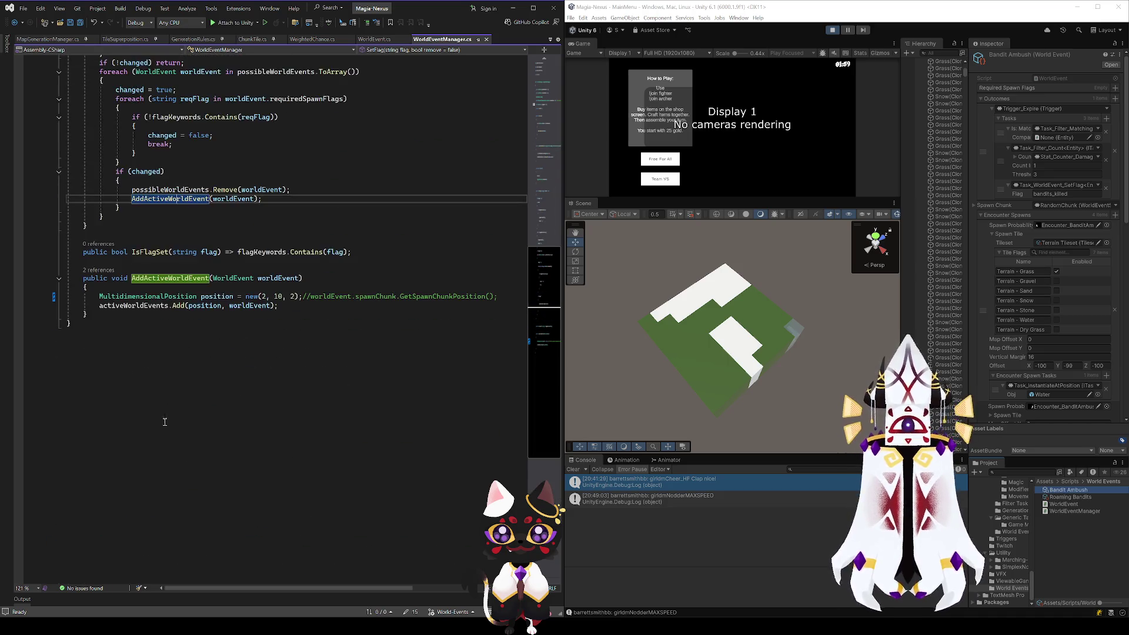
left_click(152, 390)
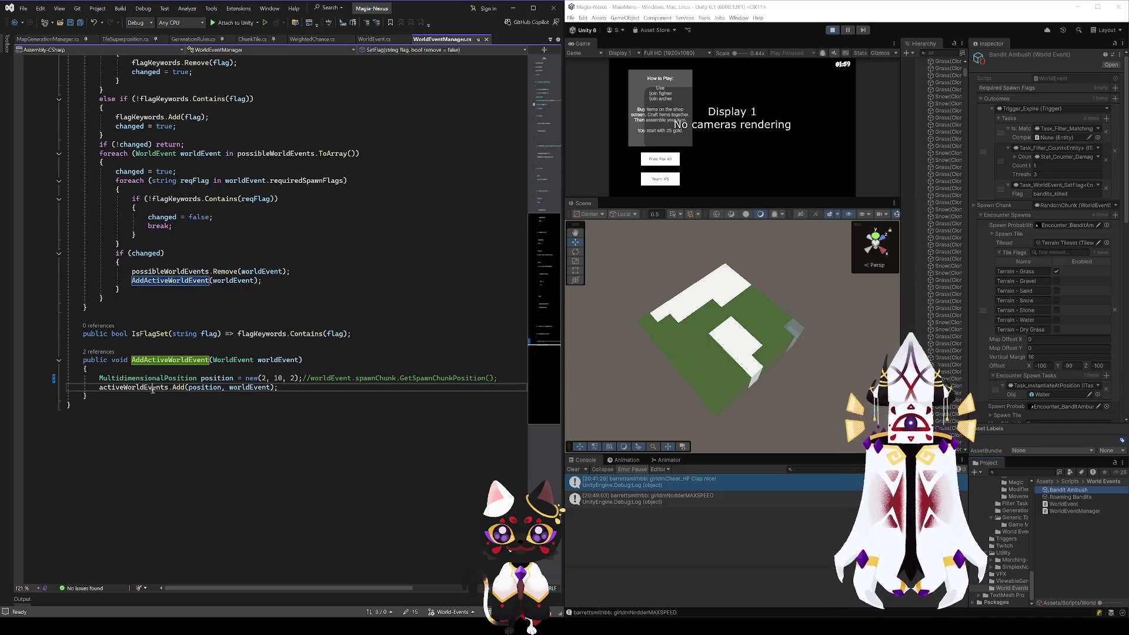
double_click(212, 387)
mouse_move(439, 380)
left_mouse_down()
mouse_move(503, 379)
mouse_move(400, 380)
left_mouse_up()
left_click(507, 380)
left_click(393, 379)
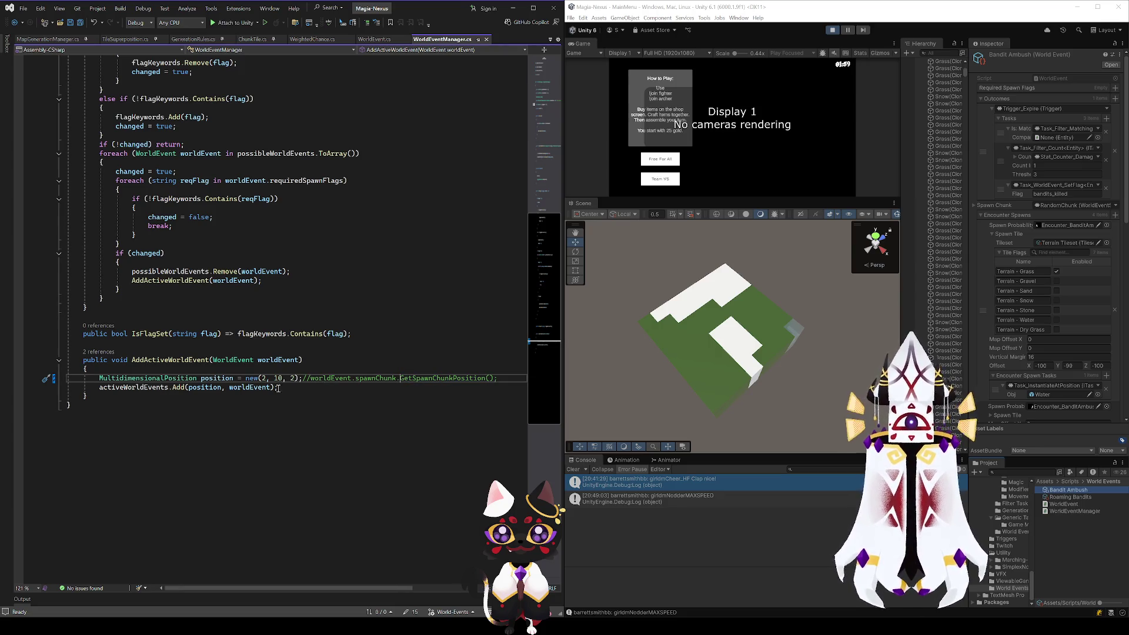
mouse_move(304, 380)
left_mouse_down()
mouse_move(224, 379)
mouse_move(246, 379)
left_mouse_up()
key("BackSpace")
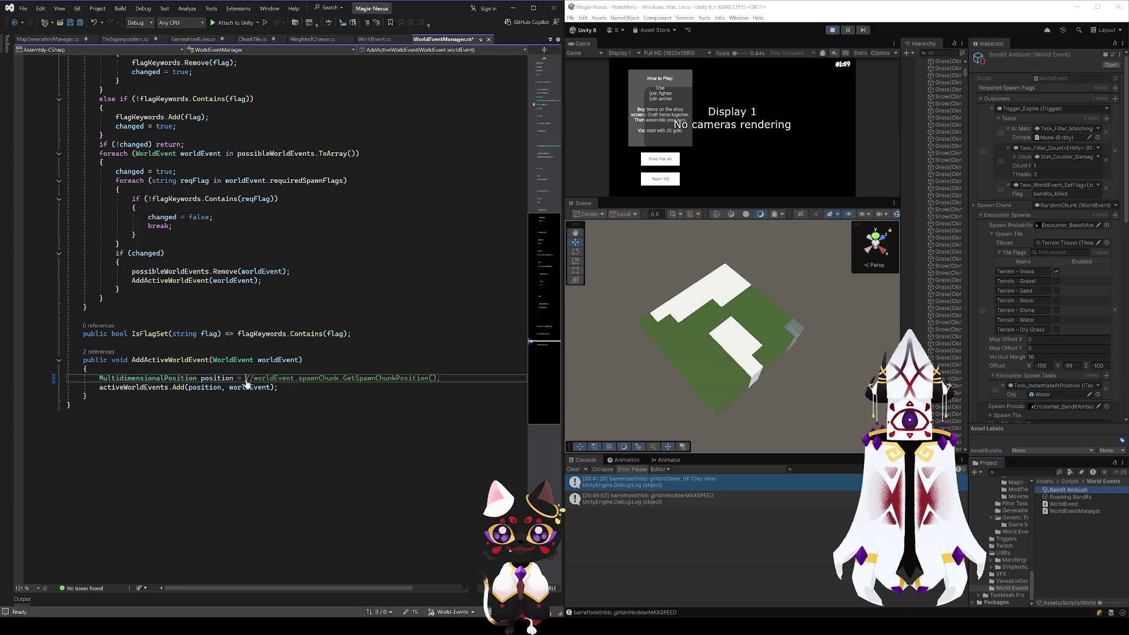
key("Delete")
key("Delete")
key("ctrl+s")
left_click(387, 376, "ctrl")
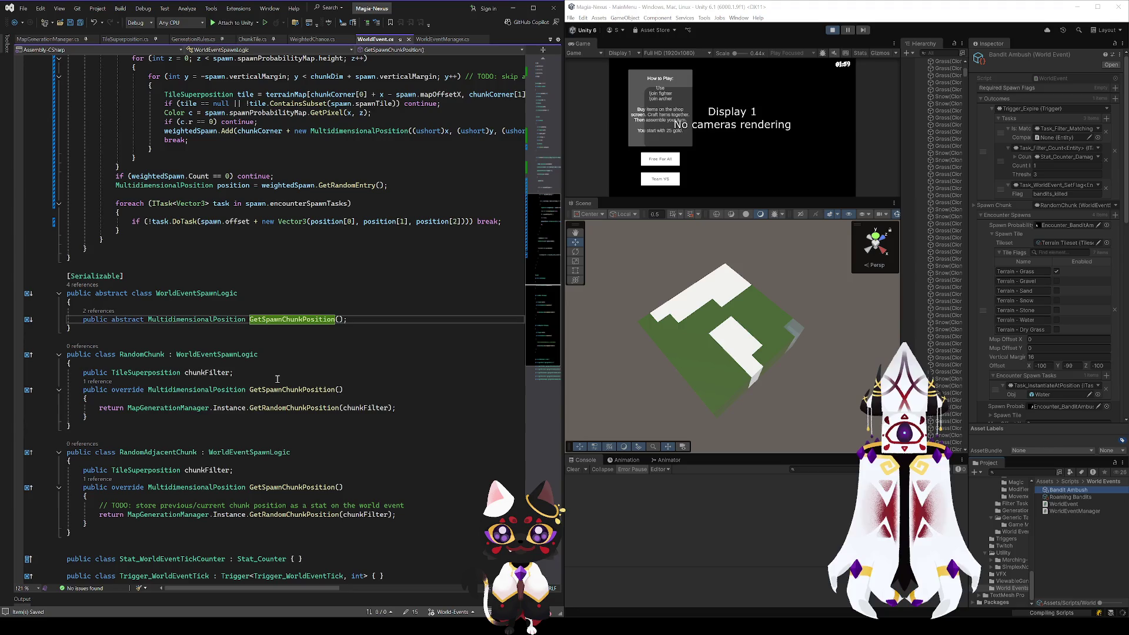
Step: Read the chunk-position TODO in WorldEvent.cs, stop the running game, and switch to MapGenerationManager.cs
scroll(206, 351, "down", 3)
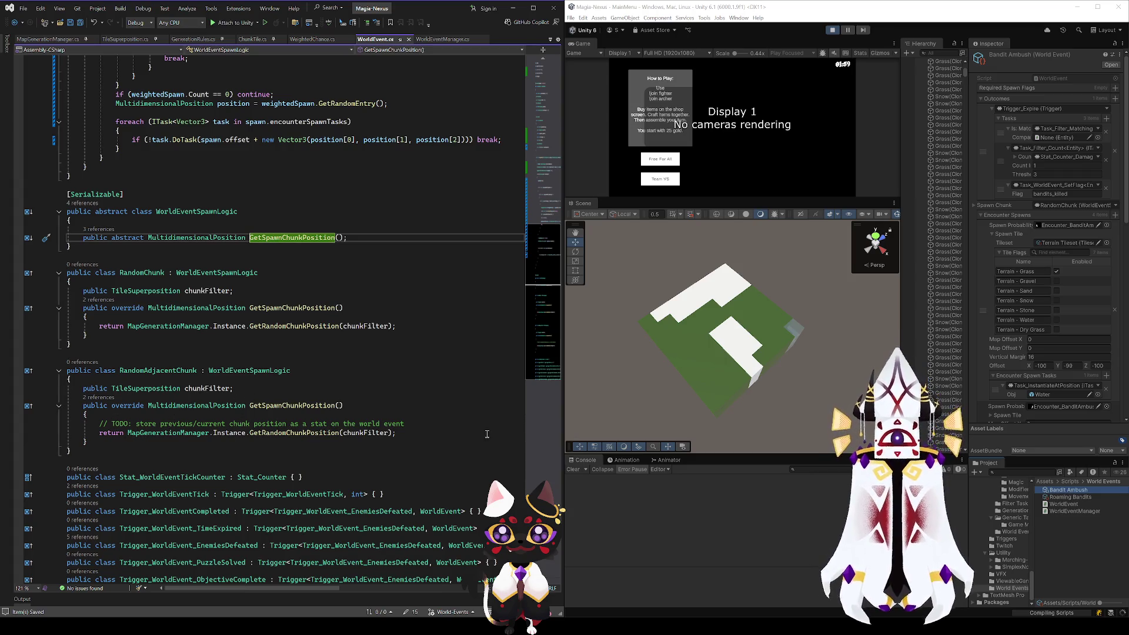
left_click(433, 424)
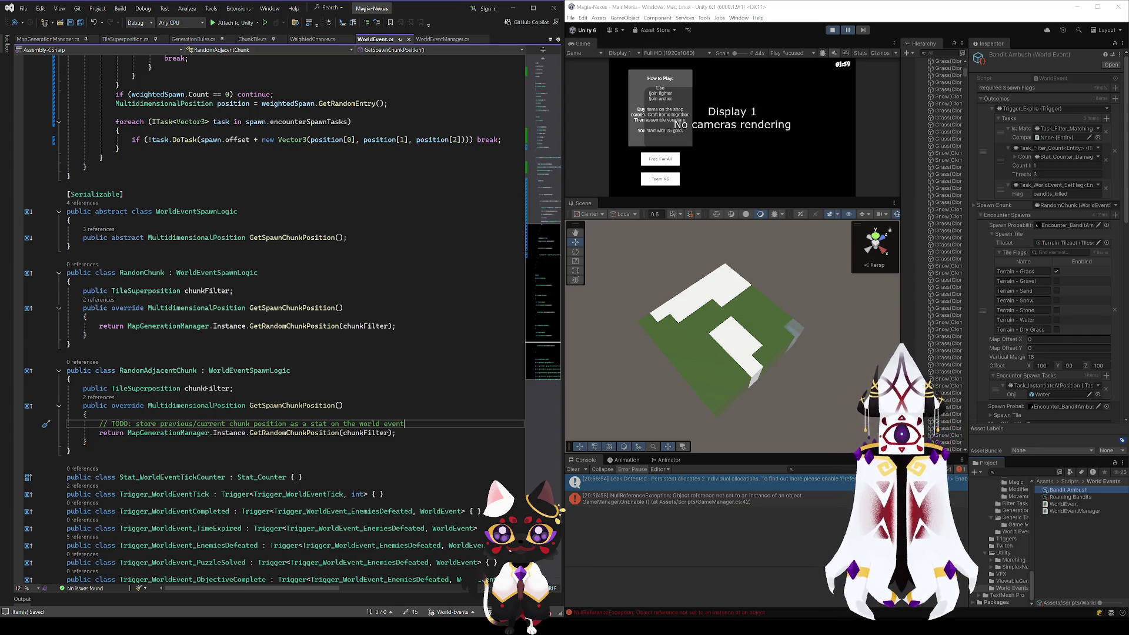
left_click(831, 31)
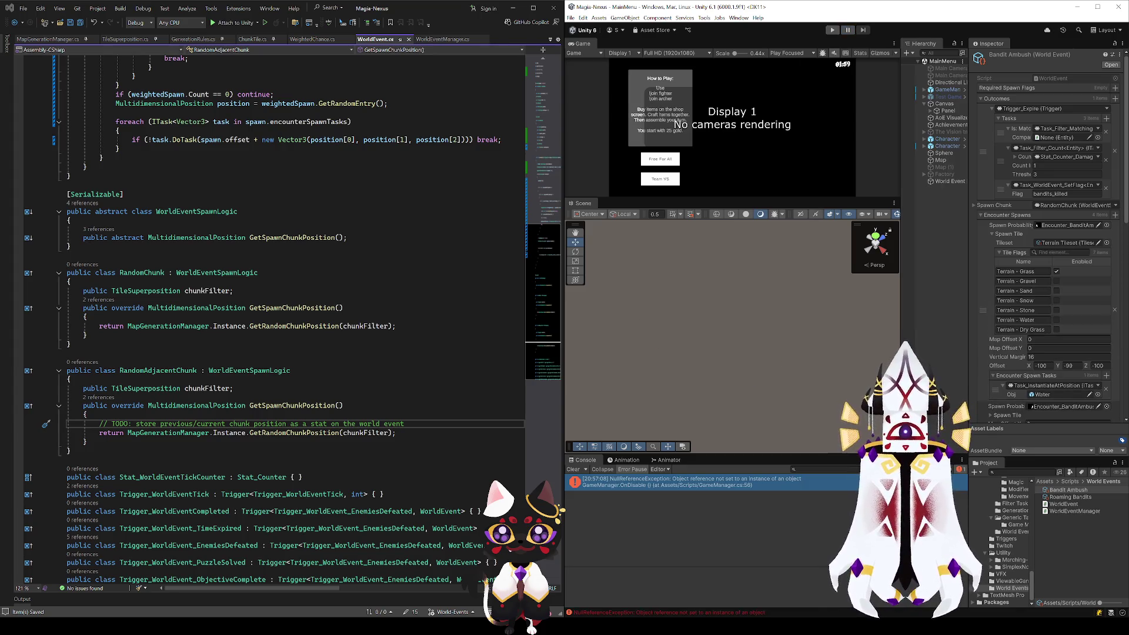
left_click(50, 39)
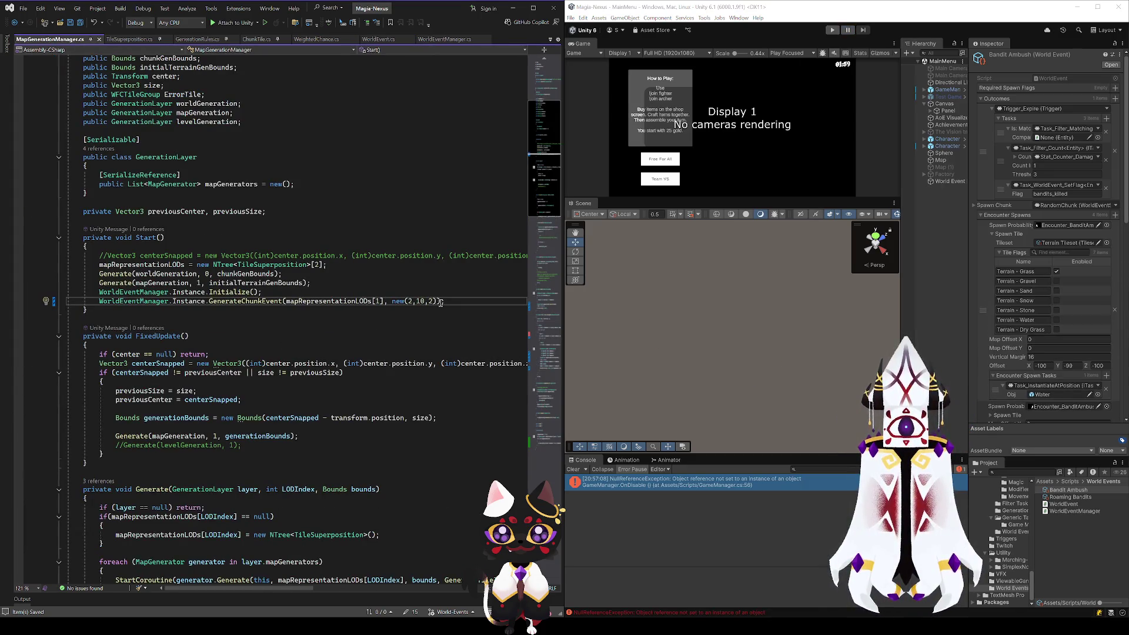
type(";")
Step: Inspect the GenerateChunkEvent call and the WorldEventManager Initialize call in Start()
left_click(252, 301)
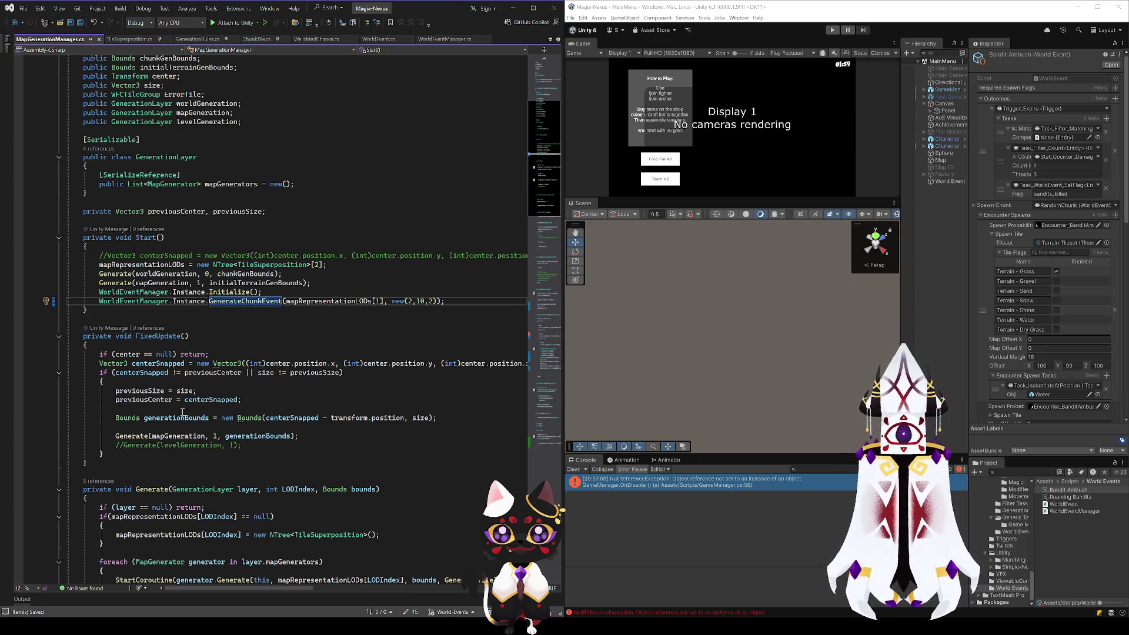
left_click(354, 292)
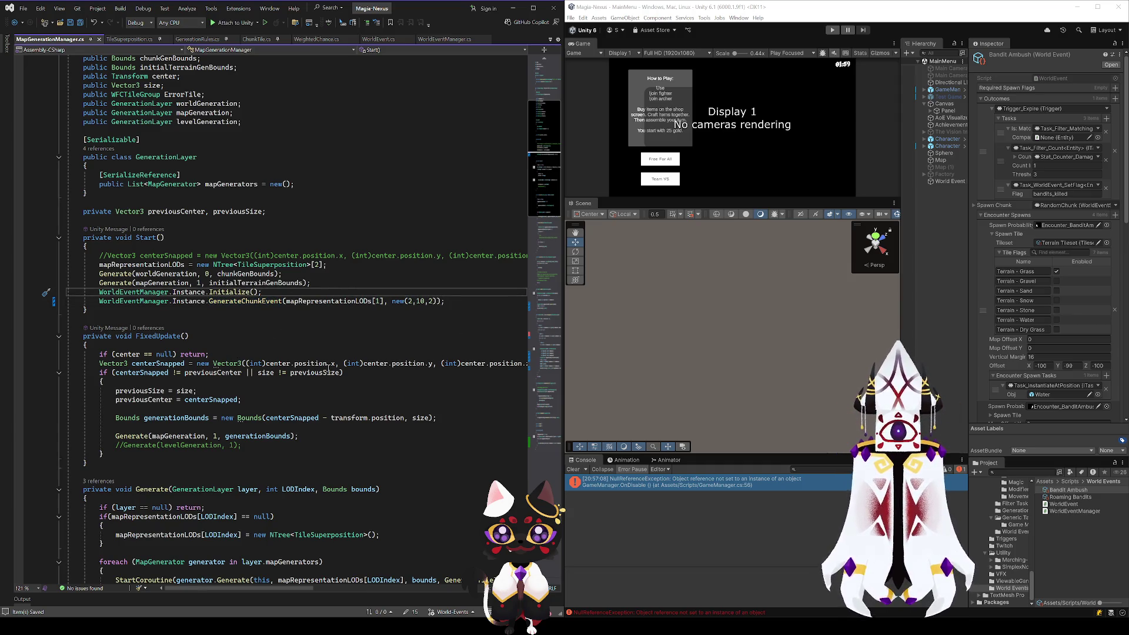
left_click(307, 299)
left_click(353, 294)
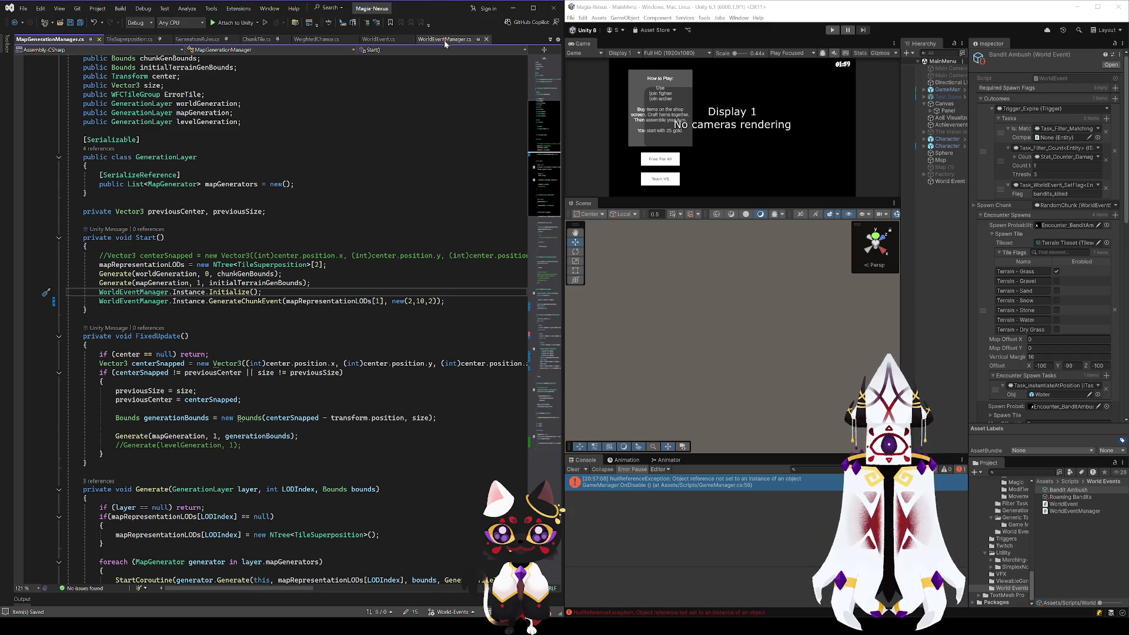
Step: Trace the CreateEncounter and GenerateChunkEvent call sites from WorldEvent.cs back to MapGenerationManager
left_click(379, 39)
scroll(243, 357, "up", 19)
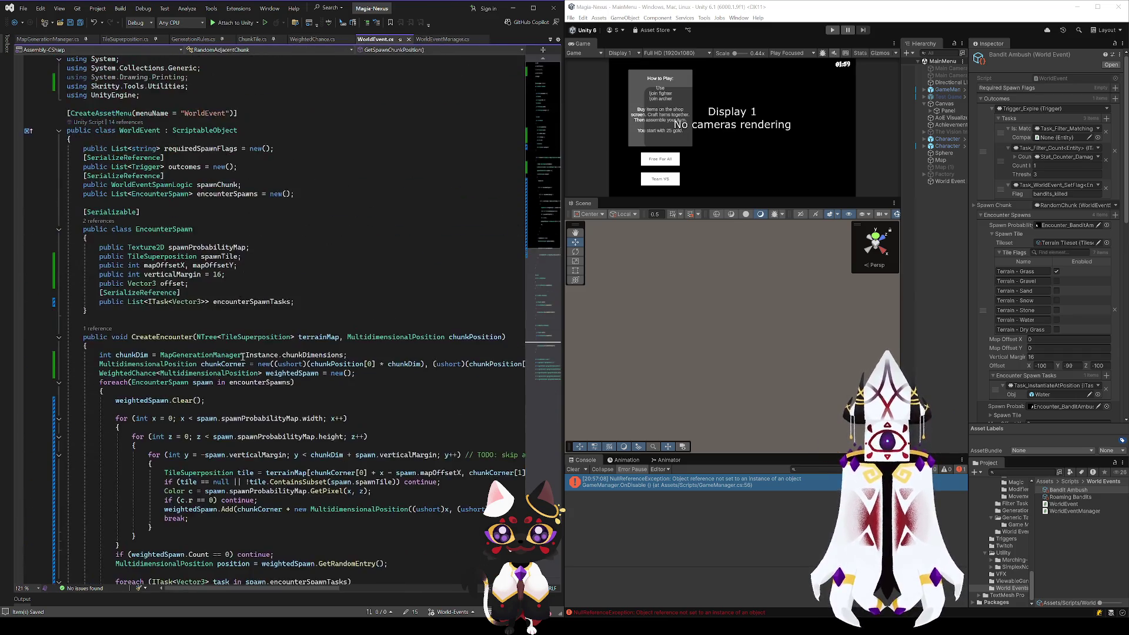
scroll(242, 356, "down", 6)
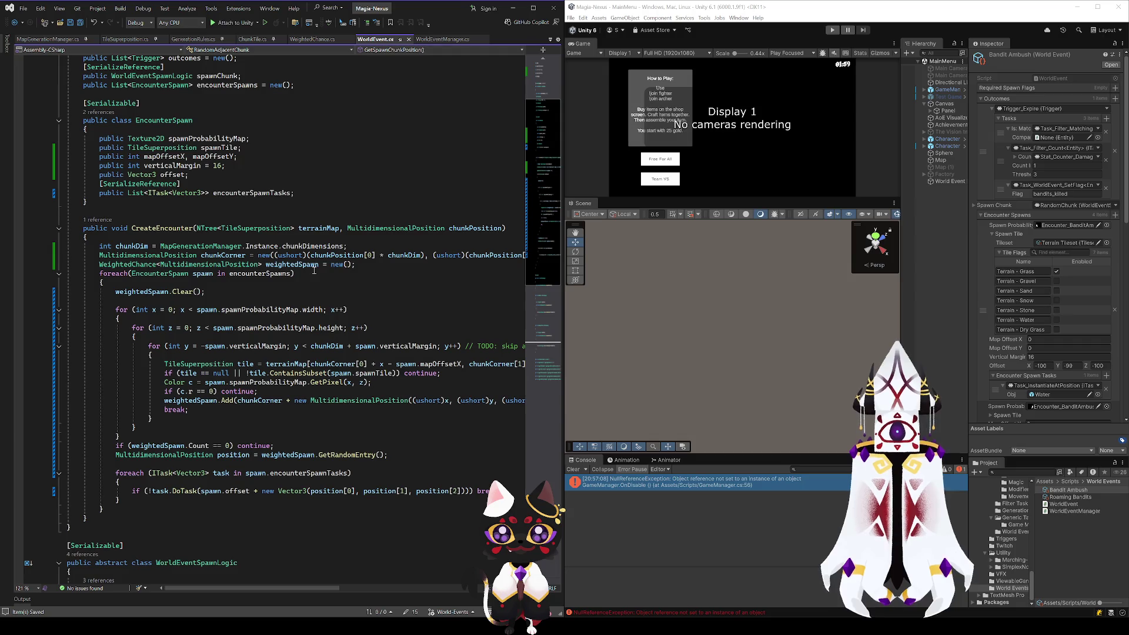
left_click(448, 229)
left_click(98, 219)
double_click(117, 195)
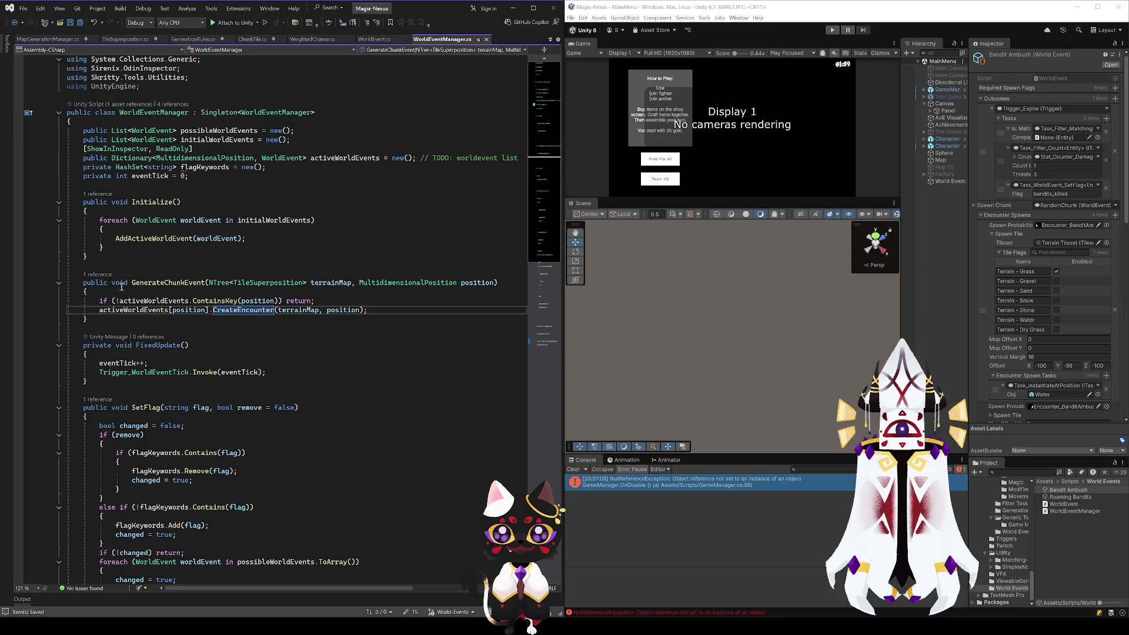
left_click(97, 274)
double_click(125, 250)
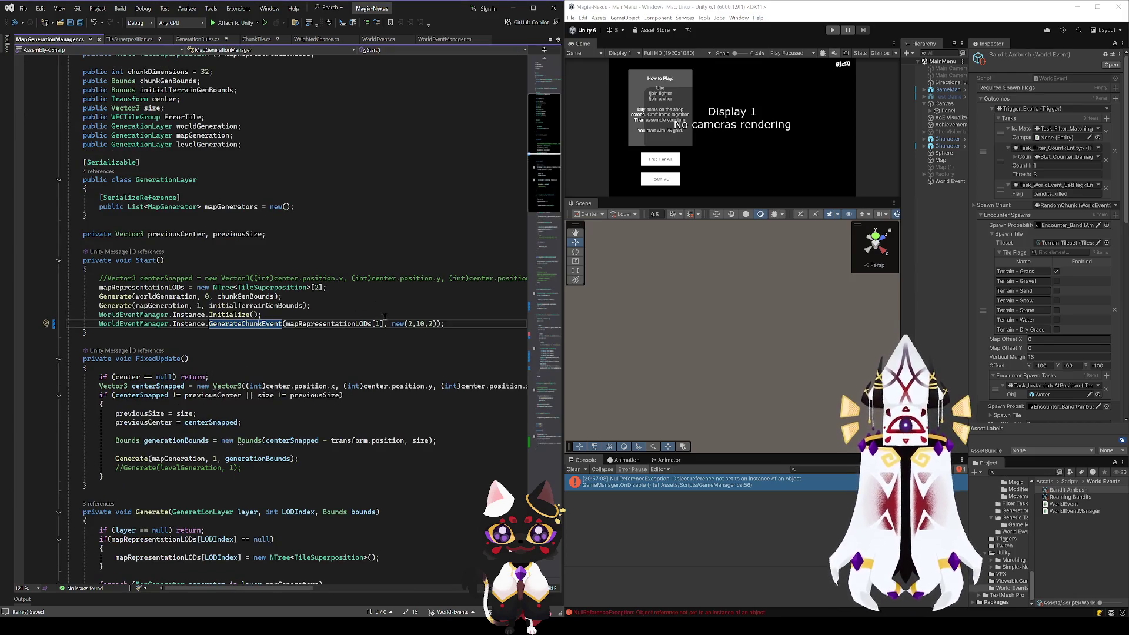
Step: Place the GenerateChunkEvent call after Initialize() and select the OnDrawGizmos node loop for copying
left_click(452, 319)
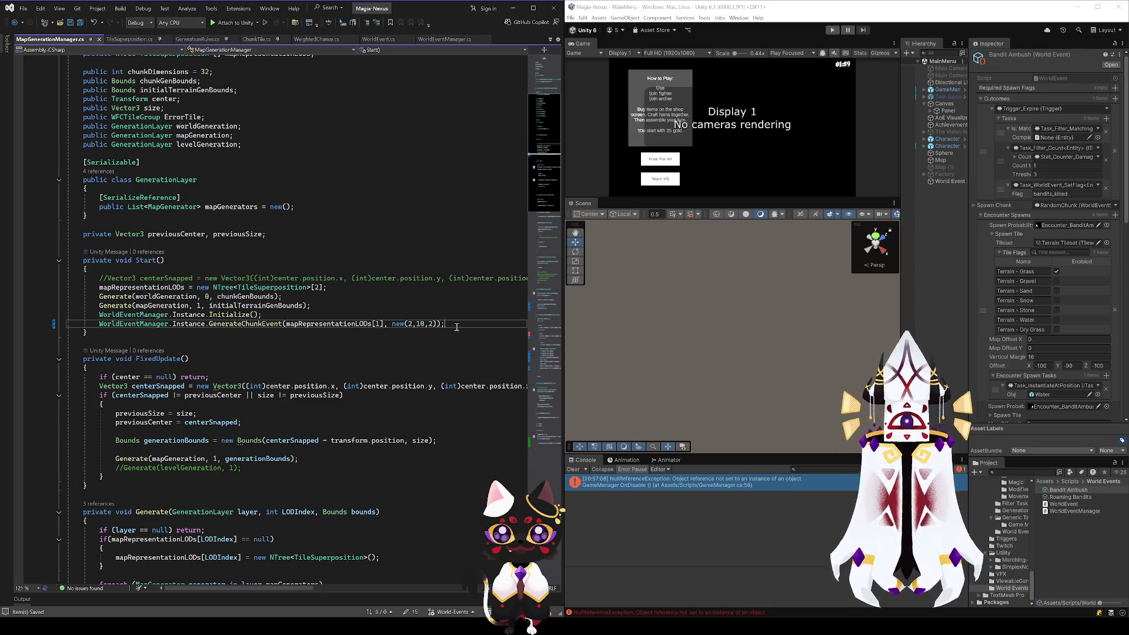
left_click(334, 318)
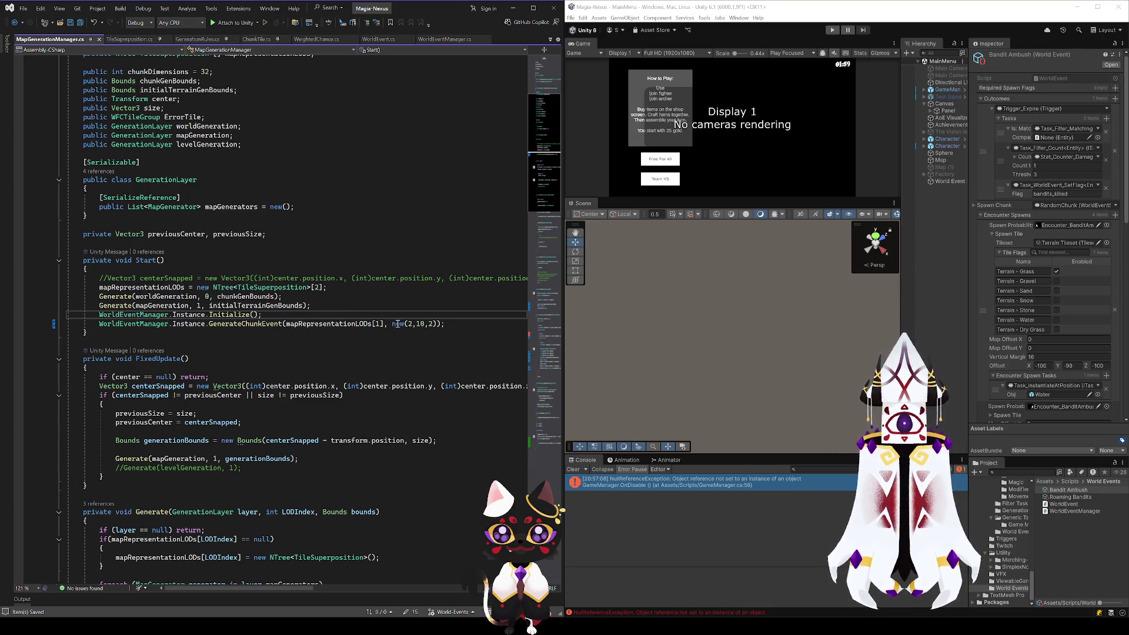
left_click(291, 323)
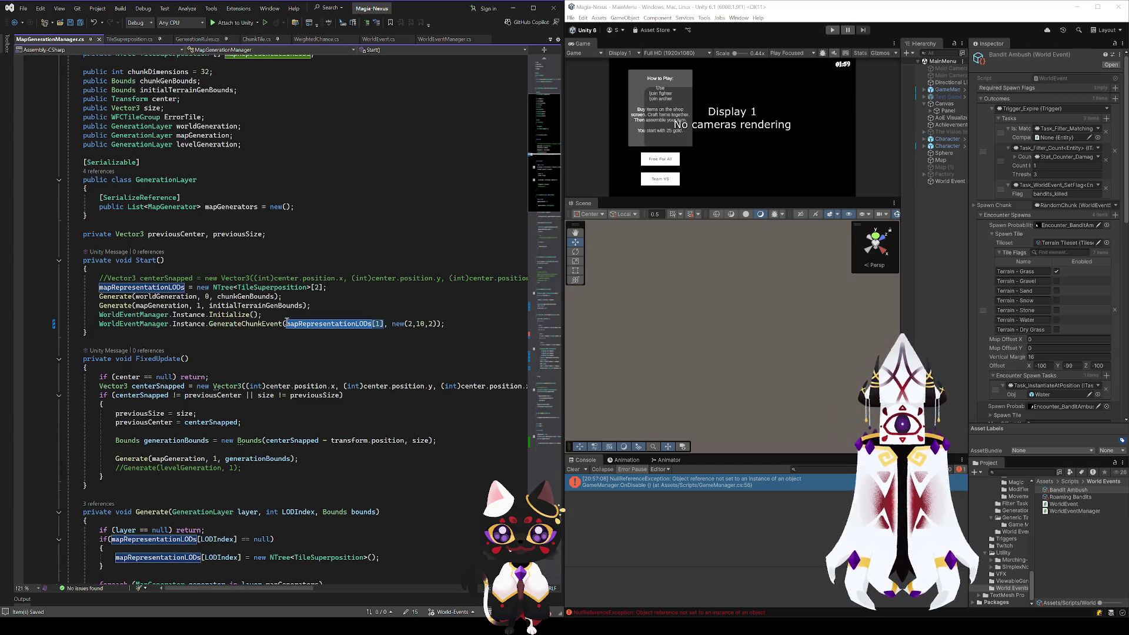
scroll(271, 332, "down", 10)
scroll(270, 332, "up", 8)
left_click_drag(105, 358, 100, 331)
key("ctrl+c")
scroll(197, 436, "up", 15)
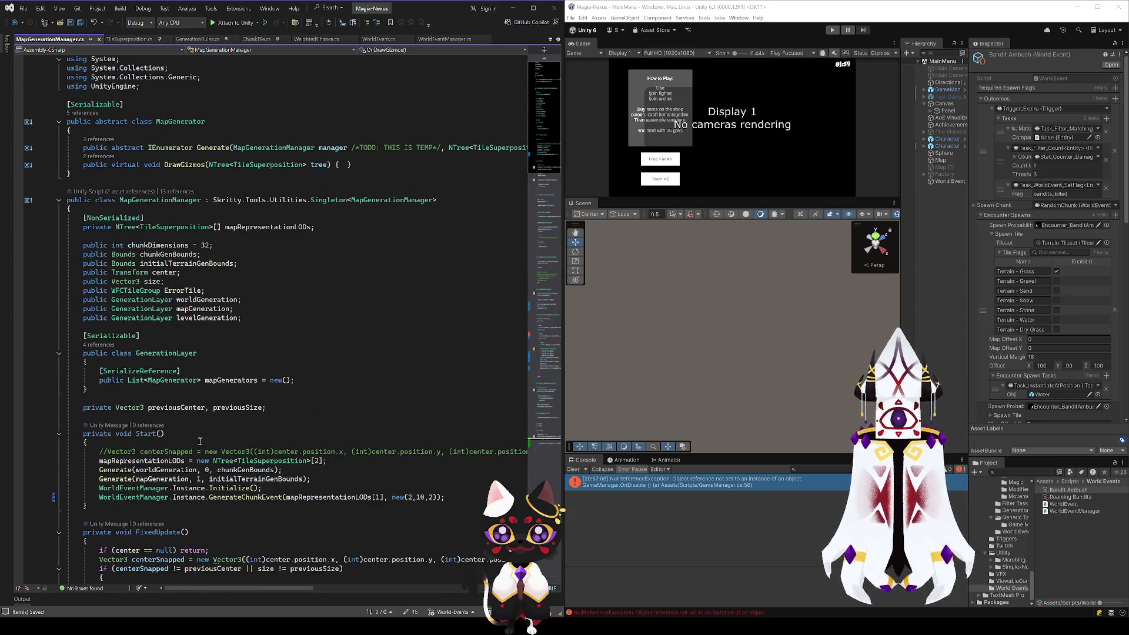
Step: Paste the node loop into Start(), drop its gizmo line, and move GenerateChunkEvent inside it
left_click(353, 484)
key("Return")
key("ctrl+v")
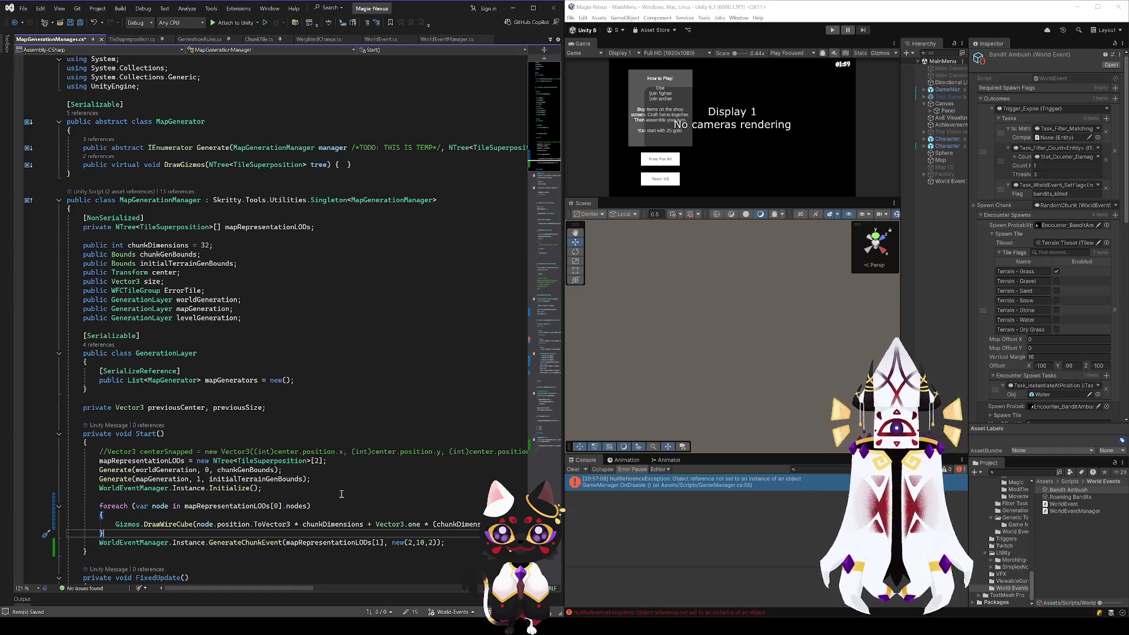
mouse_move(448, 543)
left_mouse_down()
mouse_move(82, 553)
mouse_move(99, 554)
left_mouse_up()
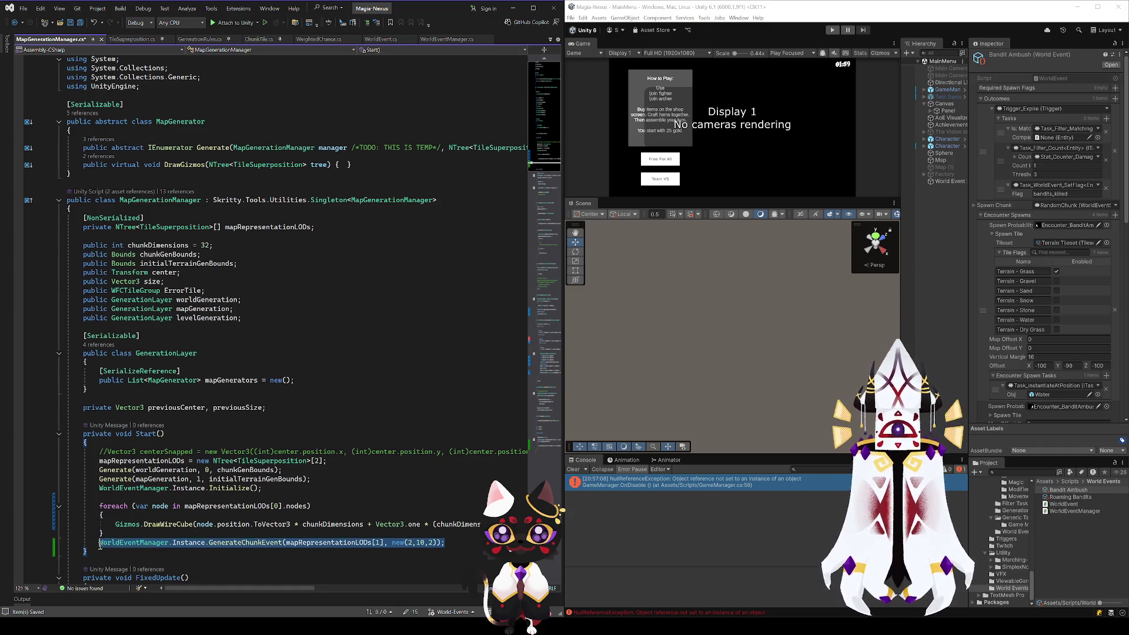
key("ctrl+x")
left_click(116, 523)
key("shift+End")
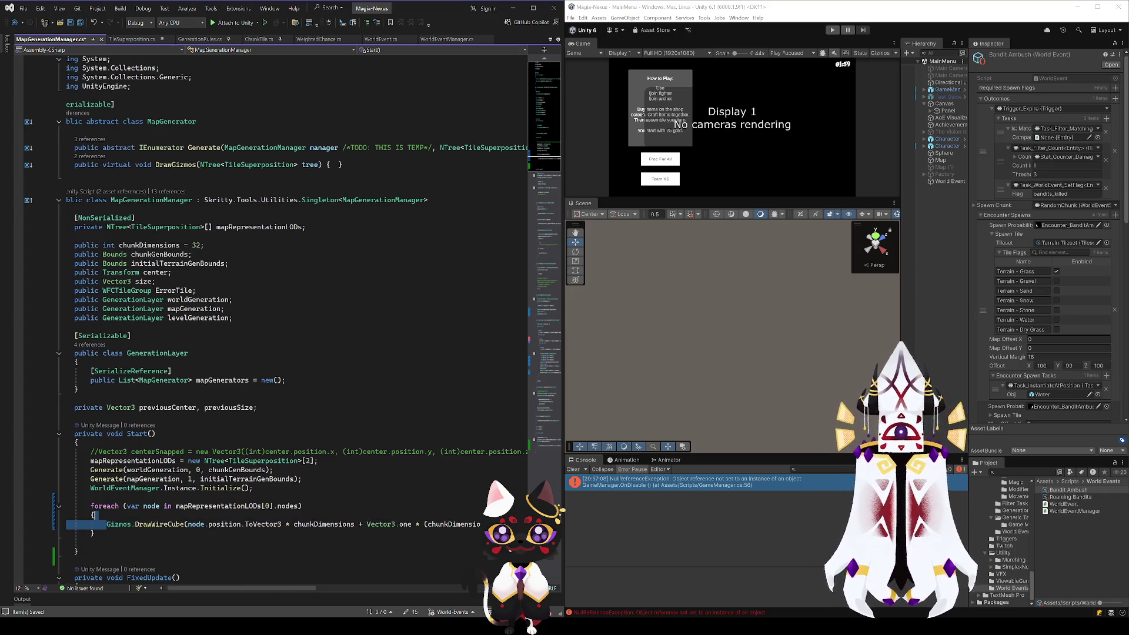
key("Delete")
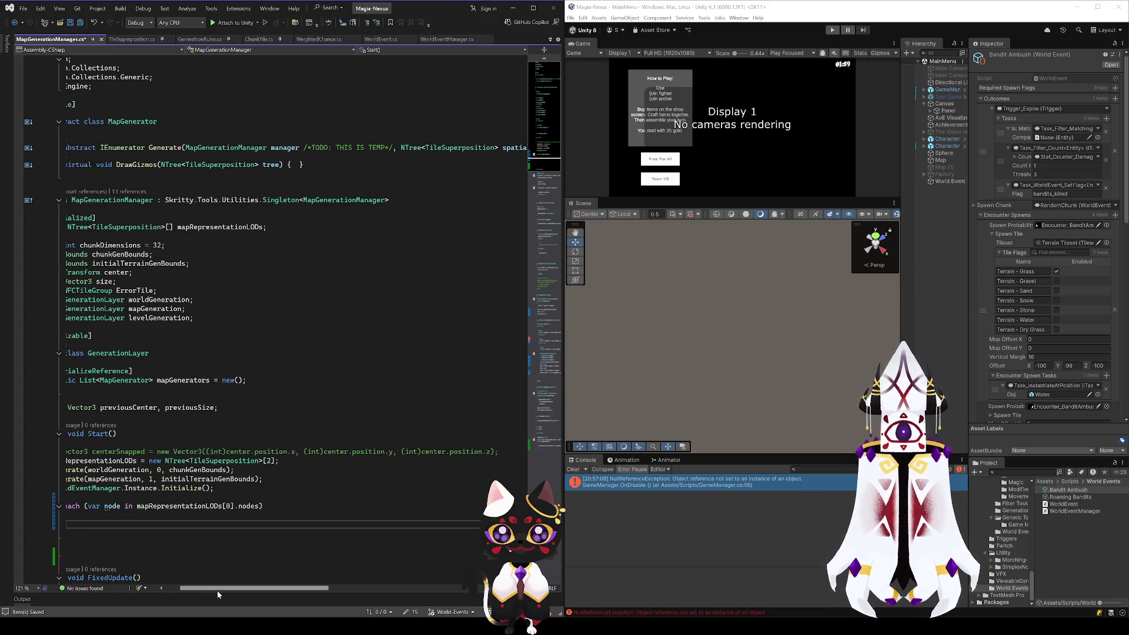
left_click_drag(229, 590, 163, 550)
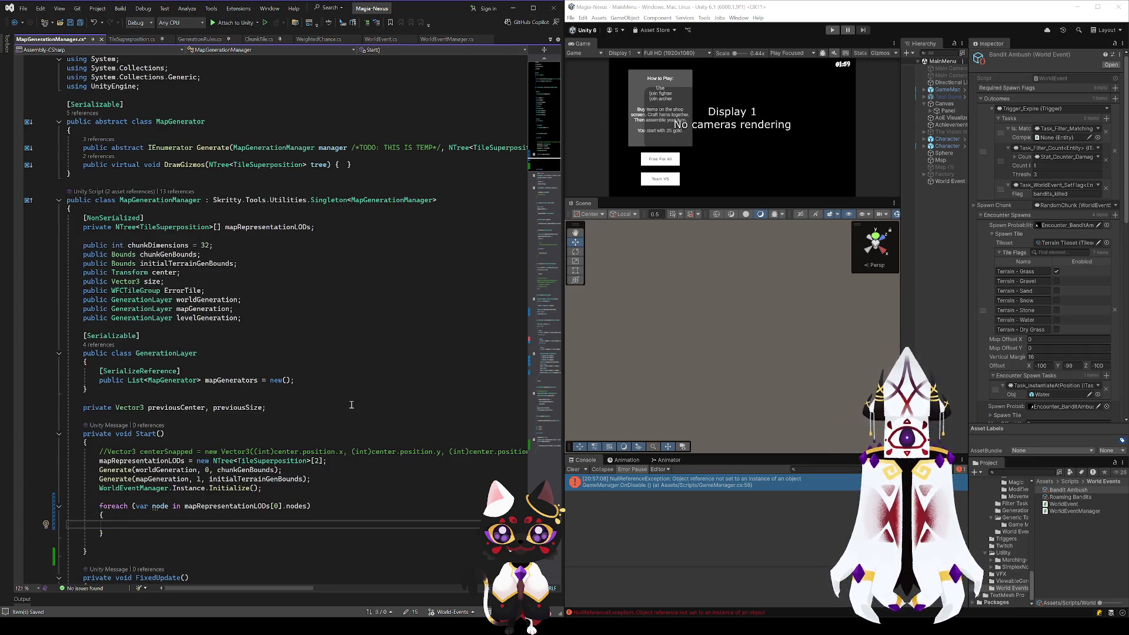
key("ctrl+v")
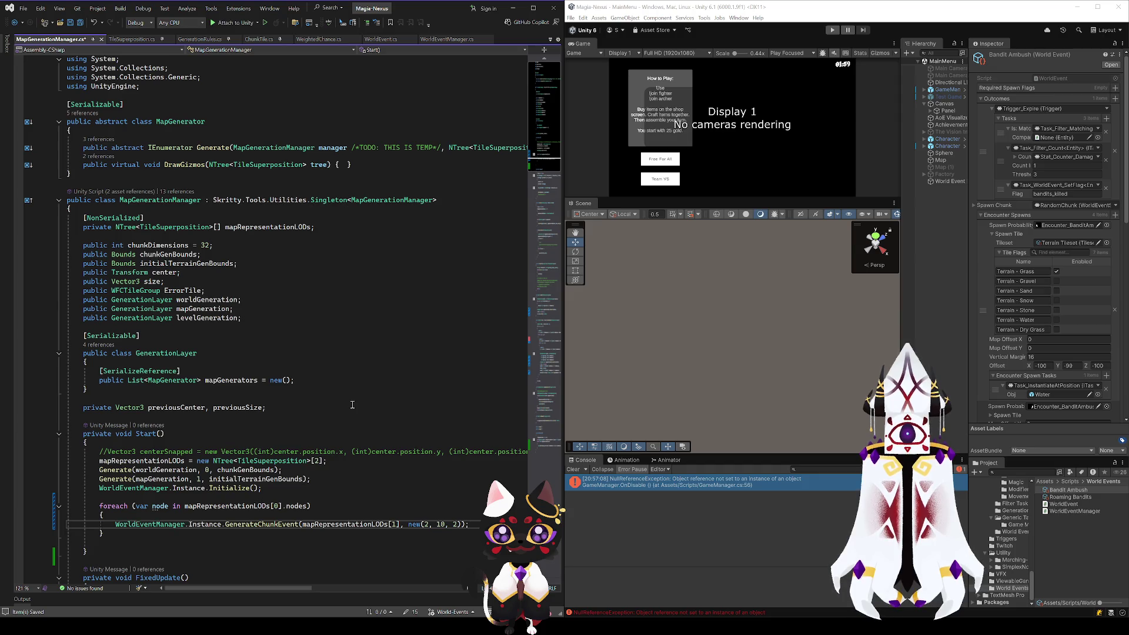
Step: Replace the new(2, 10, 2) argument with node.position and save the script
double_click(290, 524)
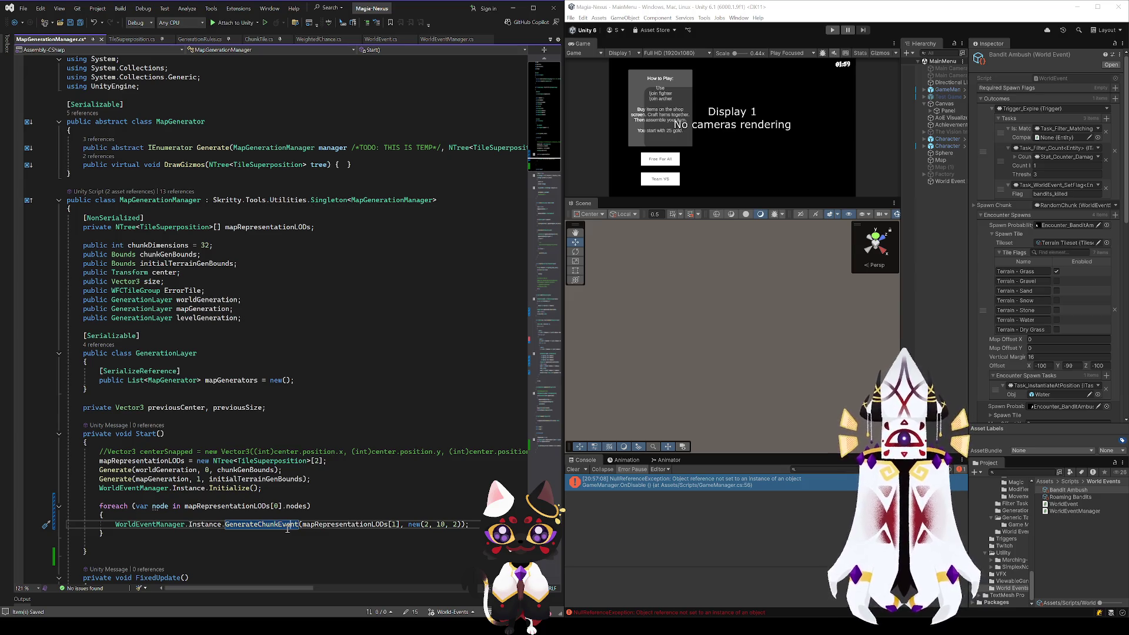
left_click_drag(460, 524, 409, 524)
type("node.position")
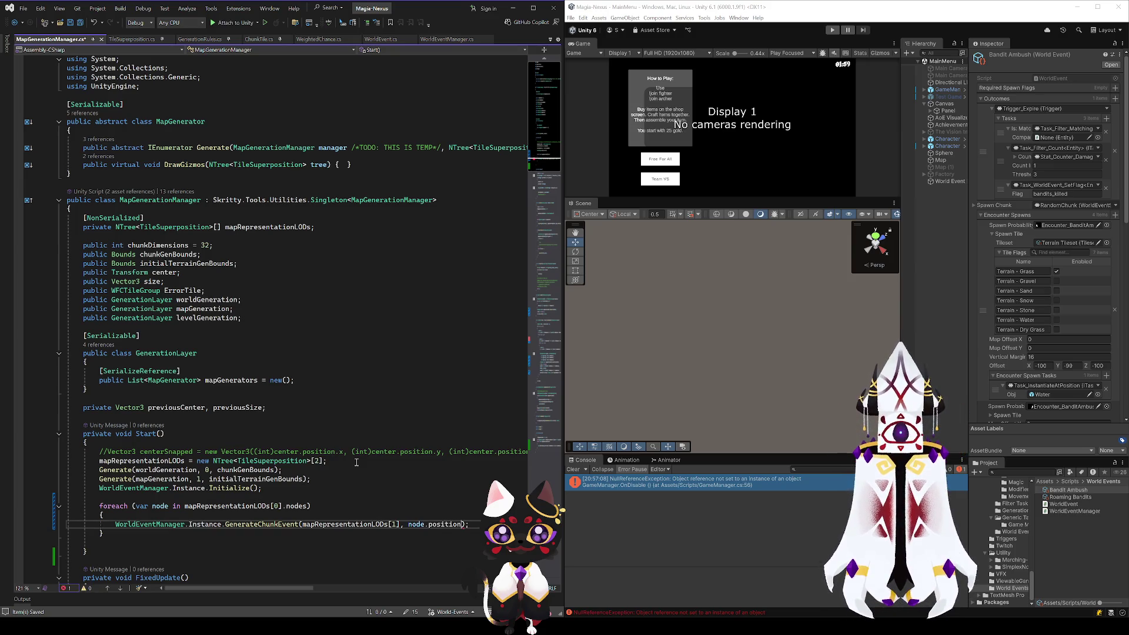
key("ctrl+s")
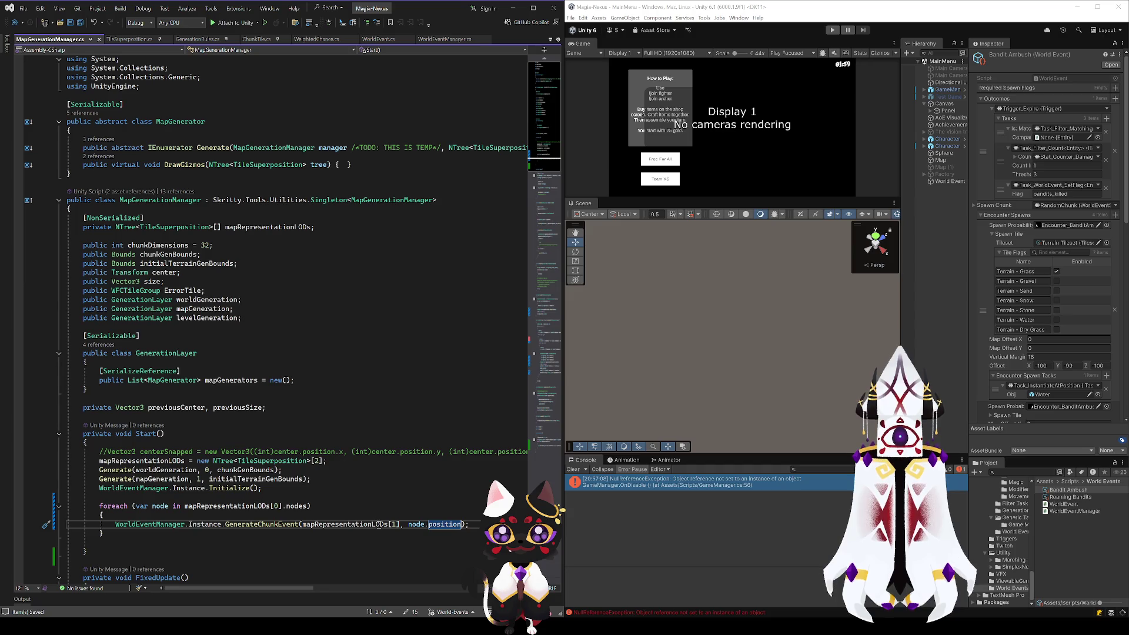
Step: Follow GenerateChunkEvent into WorldEventManager and jump to the CreateEncounter definition
left_click(261, 524)
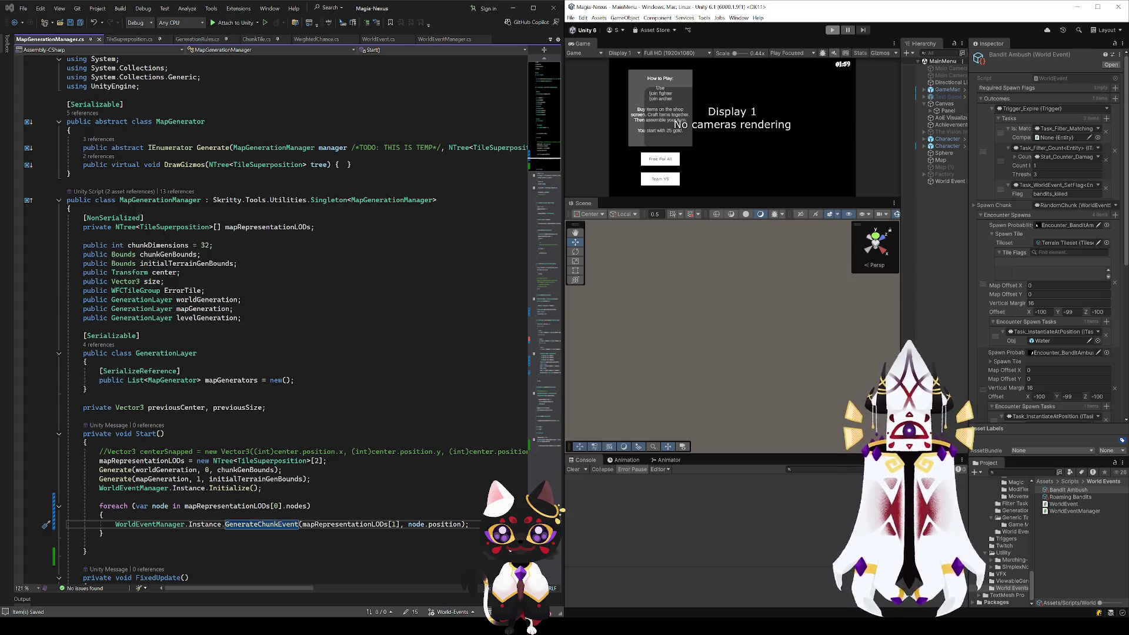
left_click(450, 40)
key("F12")
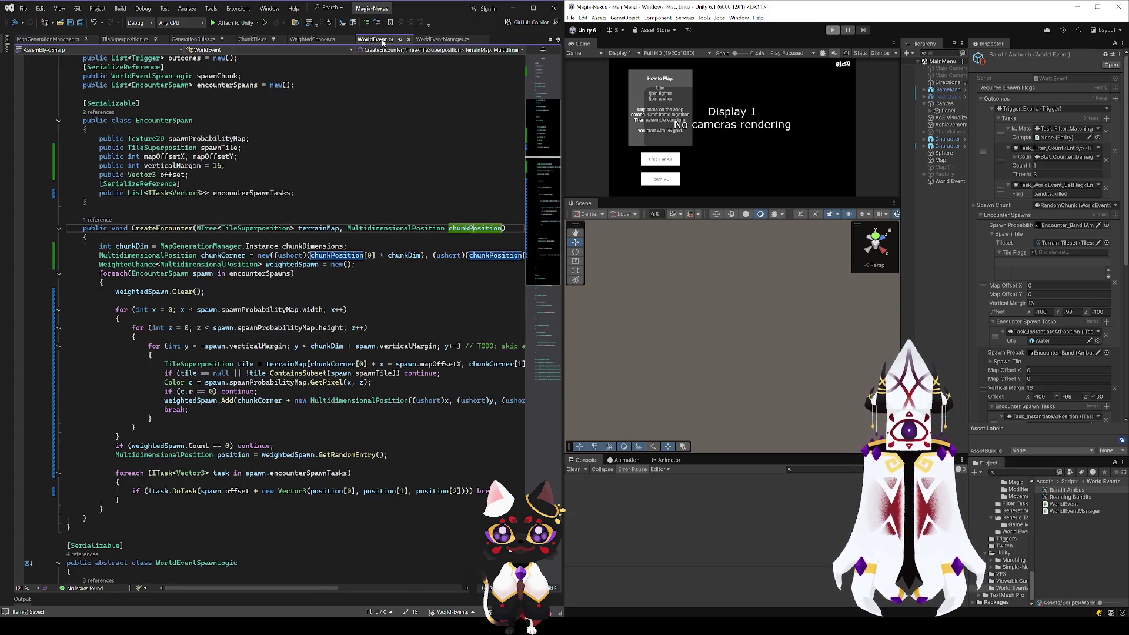
scroll(294, 306, "down", 12)
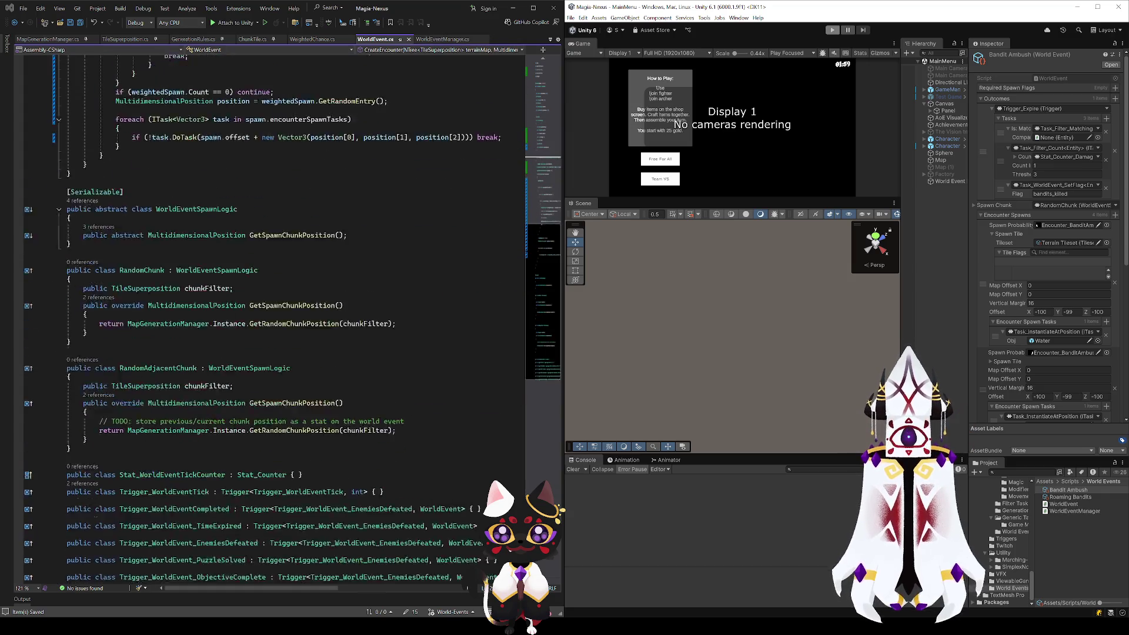
scroll(294, 306, "up", 2)
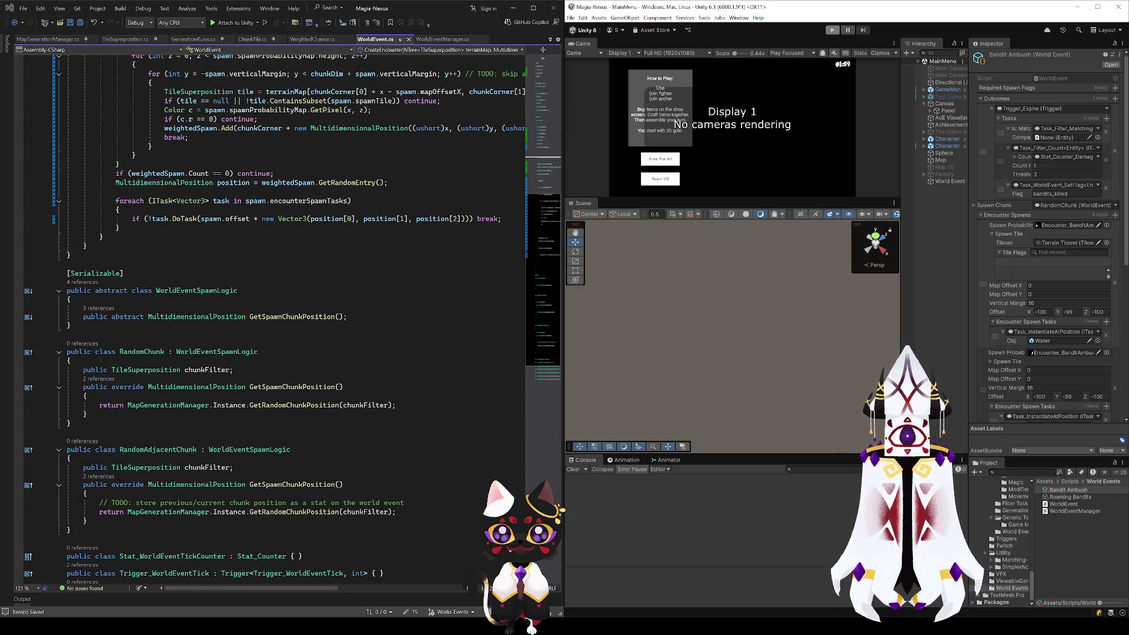
Step: Open GetRandomChunkPosition's definition, orbit the generated terrain and chunk outlines, then stop the game
left_click(310, 512)
key("F12")
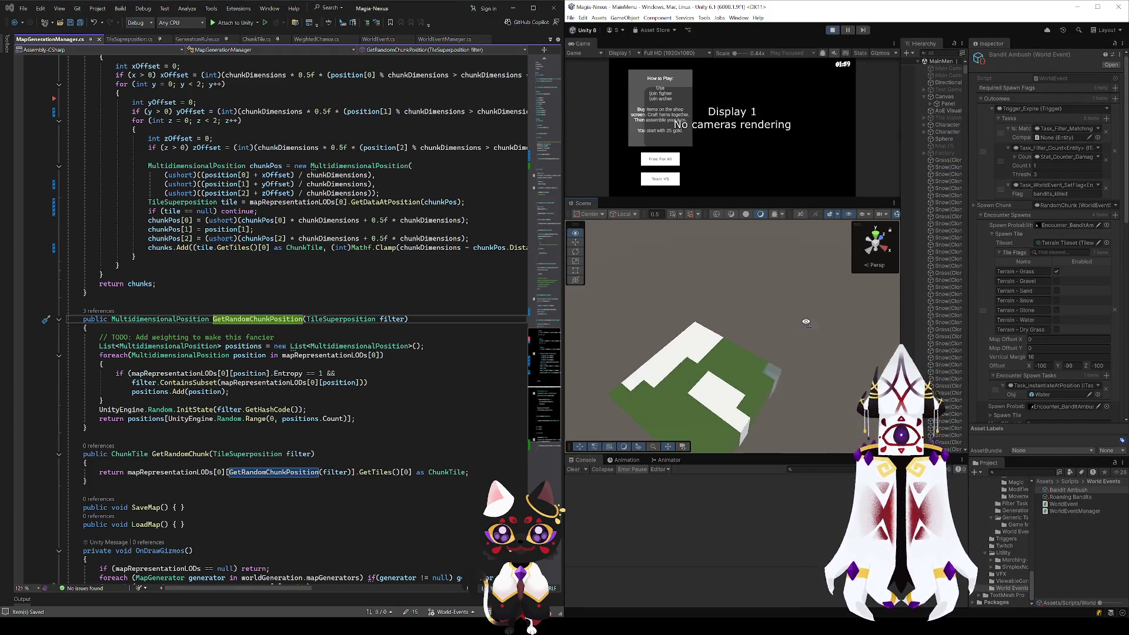
left_click_drag(764, 329, 732, 324)
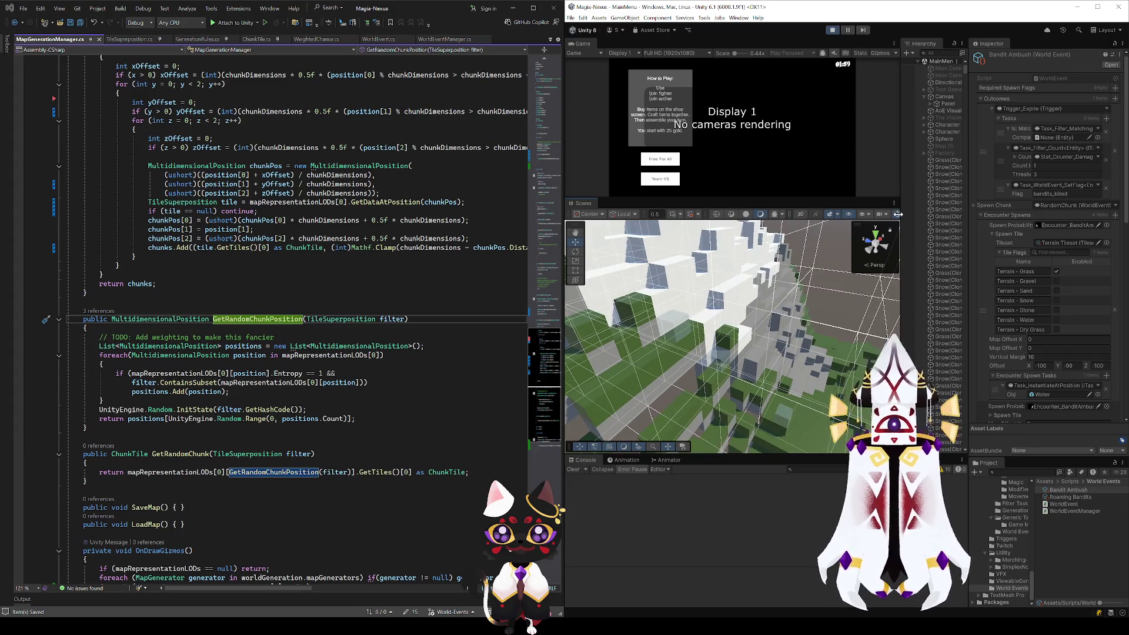
mouse_move(764, 377)
left_mouse_down()
mouse_move(746, 373)
mouse_move(738, 325)
mouse_move(706, 317)
mouse_move(676, 334)
mouse_move(888, 324)
left_mouse_up()
mouse_move(765, 294)
left_mouse_down("alt")
mouse_move(866, 278)
mouse_move(579, 353)
mouse_move(978, 399)
mouse_move(699, 370)
mouse_move(1031, 364)
mouse_move(858, 219)
left_mouse_up("alt")
mouse_move(832, 268)
left_mouse_down("alt")
mouse_move(741, 423)
mouse_move(704, 446)
mouse_move(699, 422)
mouse_move(580, 432)
mouse_move(576, 317)
mouse_move(599, 365)
mouse_move(573, 305)
mouse_move(677, 265)
mouse_move(764, 177)
left_mouse_up("alt")
left_click(831, 30)
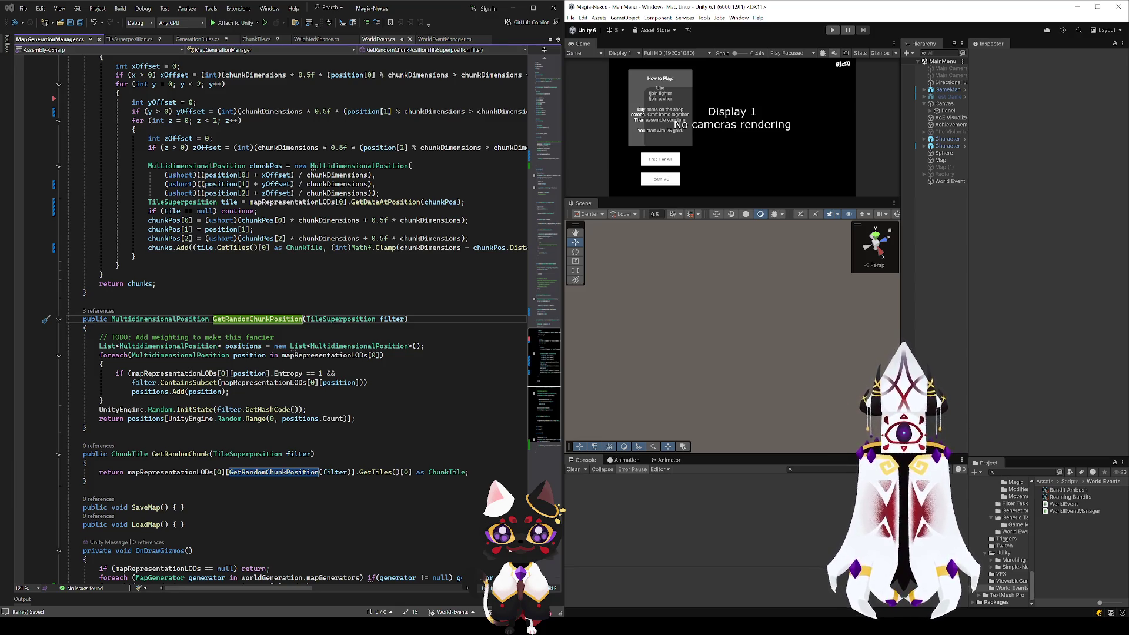
Step: Review the temporary TODO in Generate and the chunk lookup code in MapGenerationManager.cs
scroll(265, 318, "up", 20)
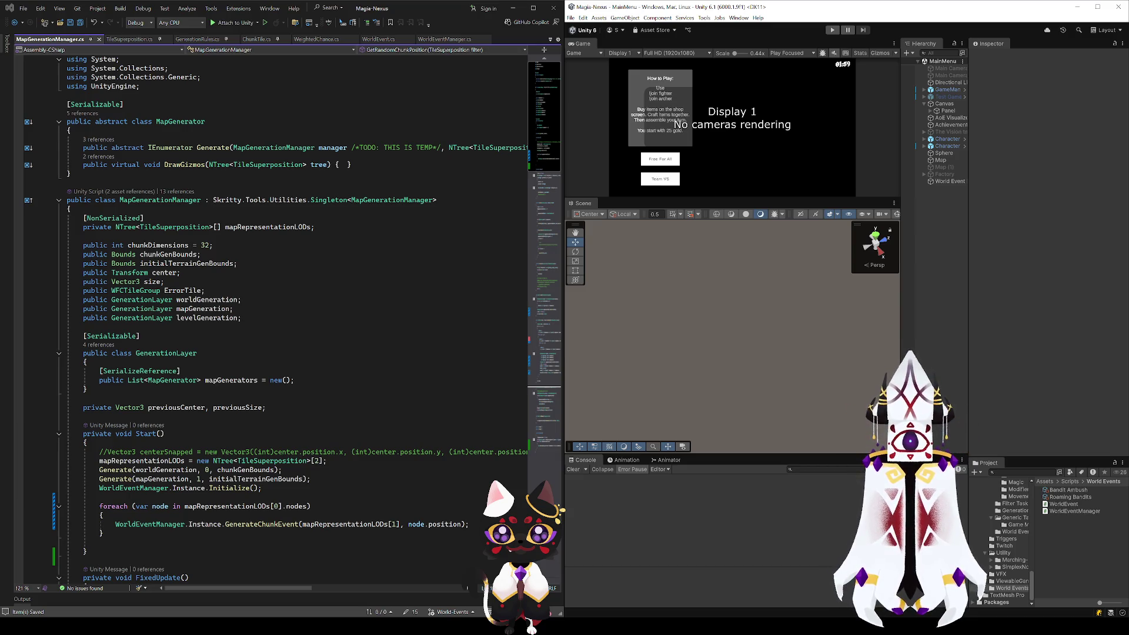
left_click_drag(355, 148, 448, 151)
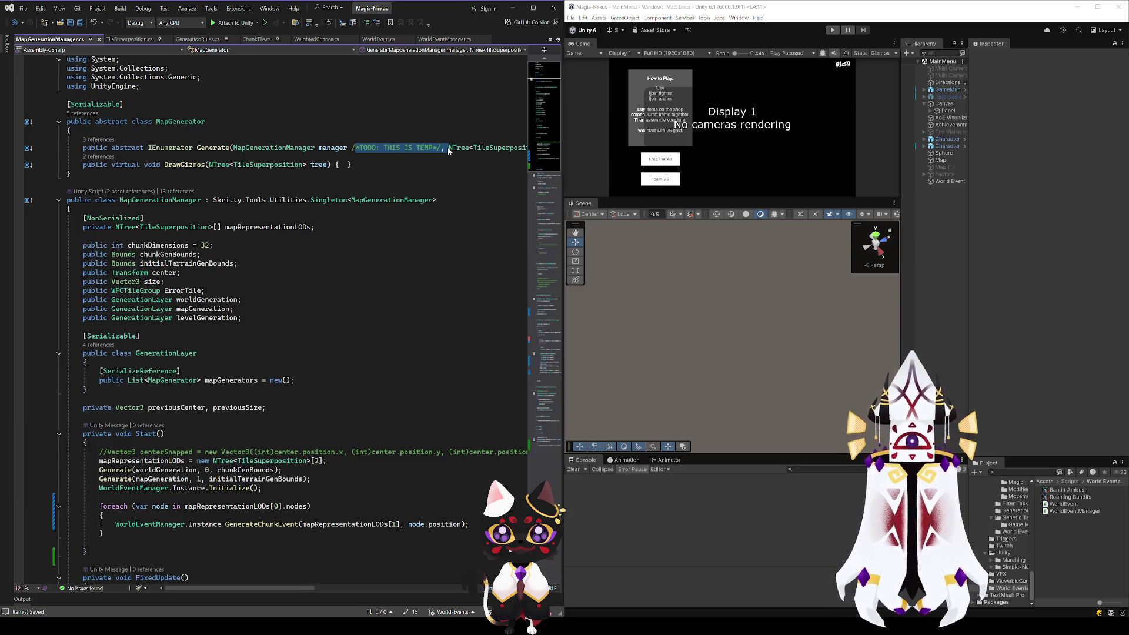
left_click(412, 168)
scroll(353, 196, "down", 20)
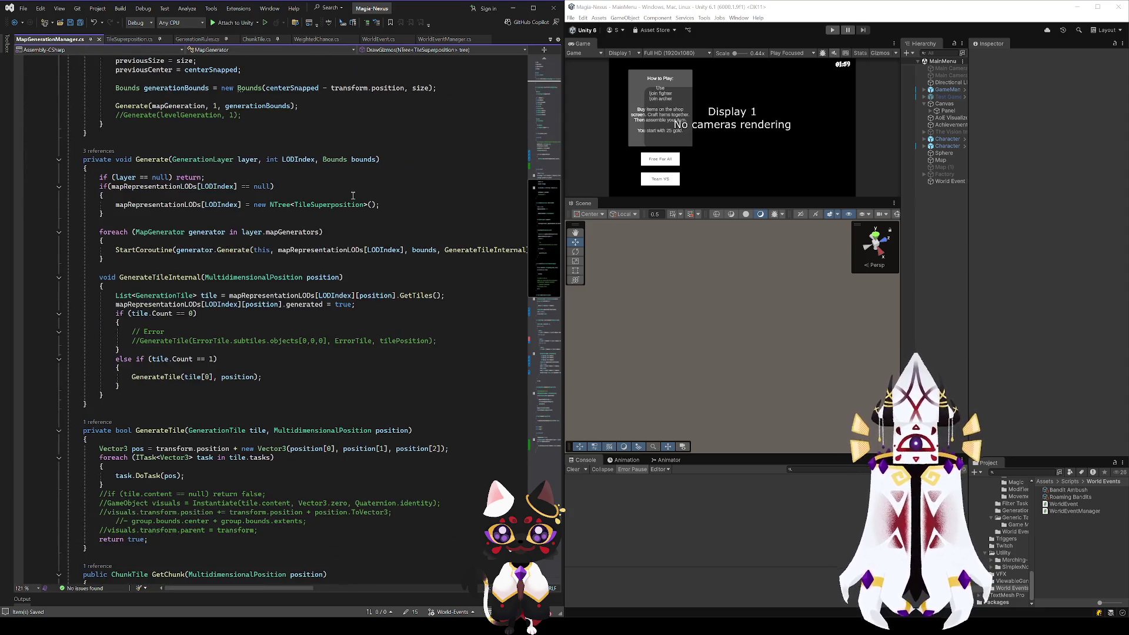
scroll(353, 195, "down", 19)
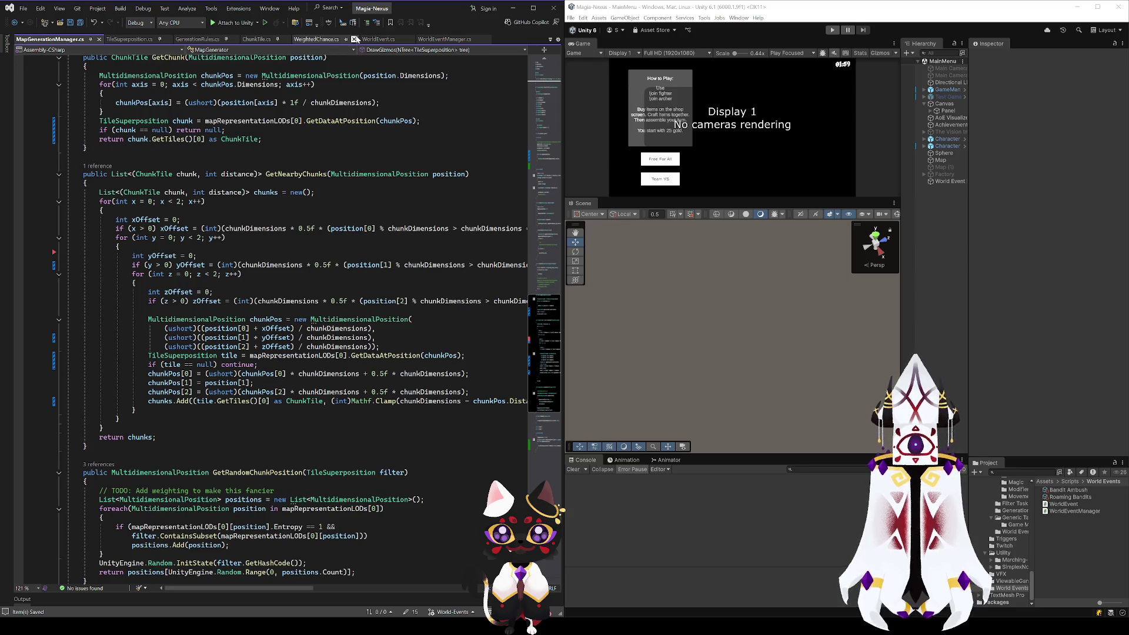
Step: Skim WorldEvent.cs, return to WorldEventManager's GenerateChunkEvent, and start the game again
left_click(370, 40)
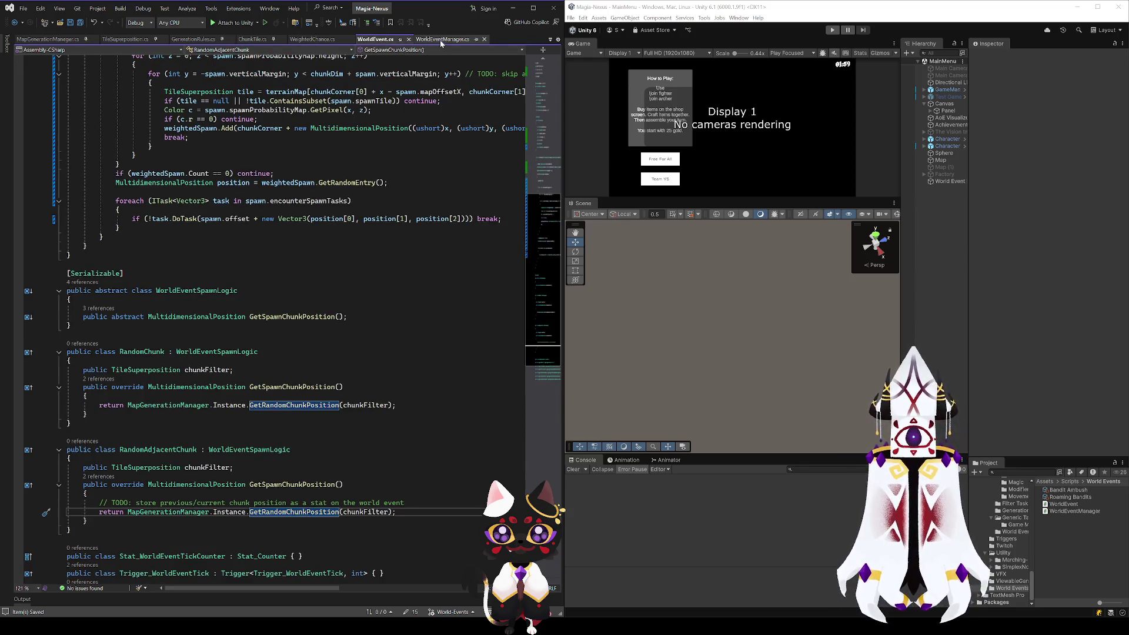
scroll(390, 248, "down", 2)
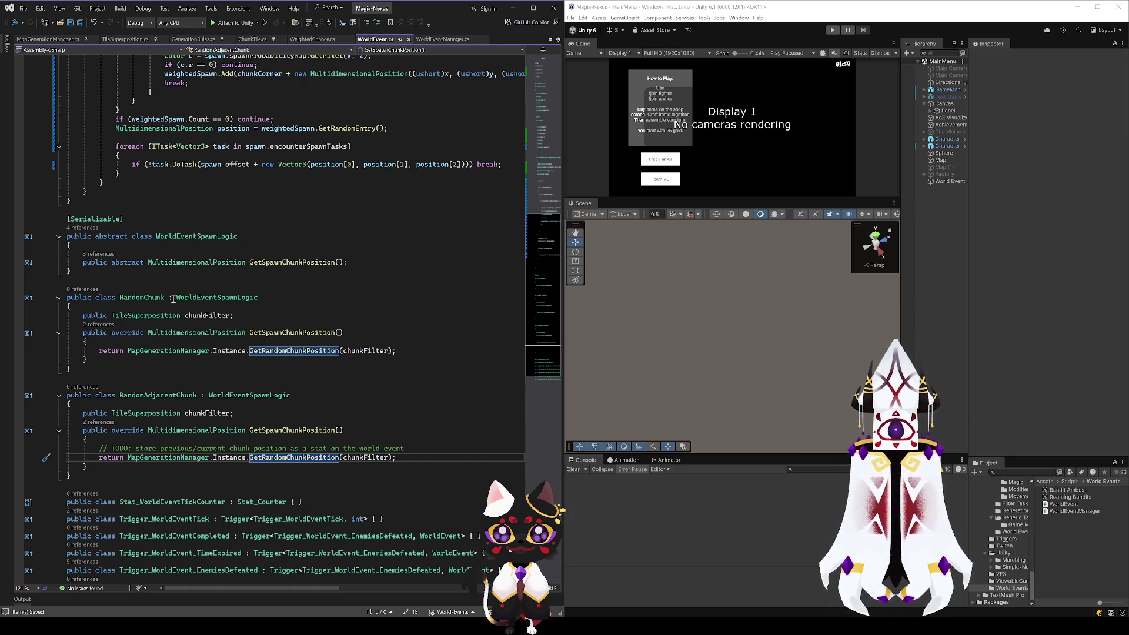
scroll(171, 298, "down", 6)
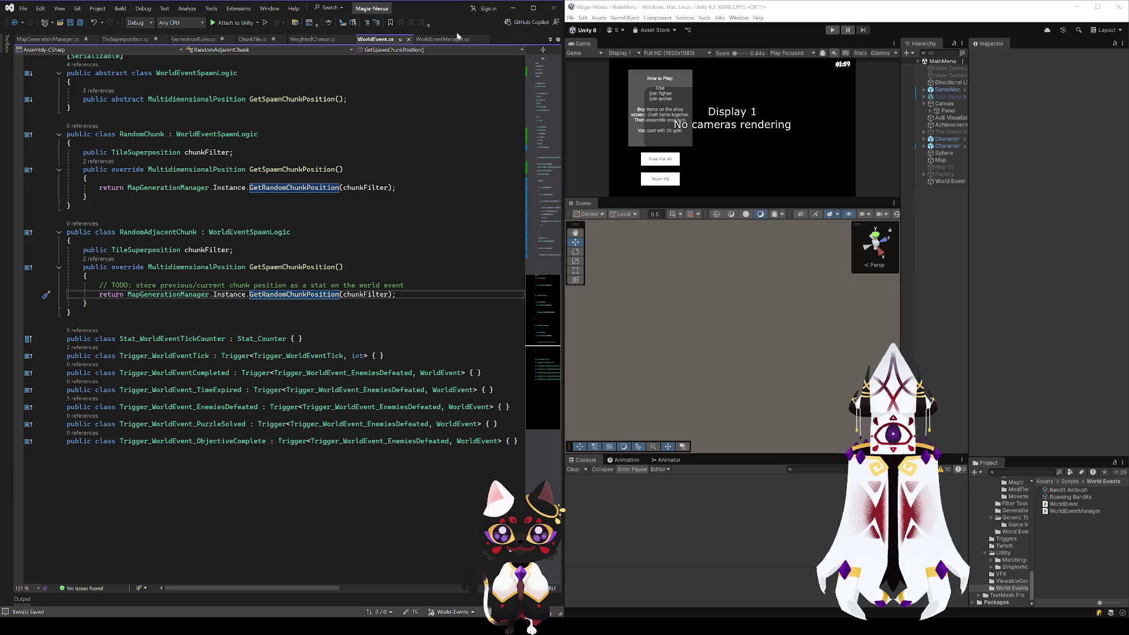
left_click(454, 40)
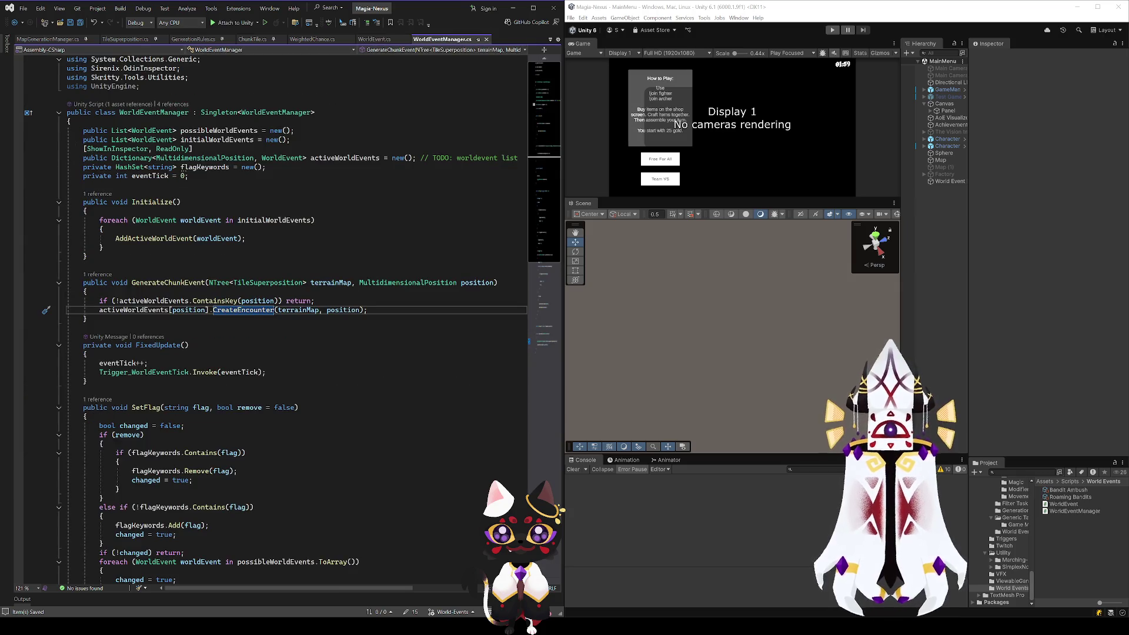
left_click(831, 32)
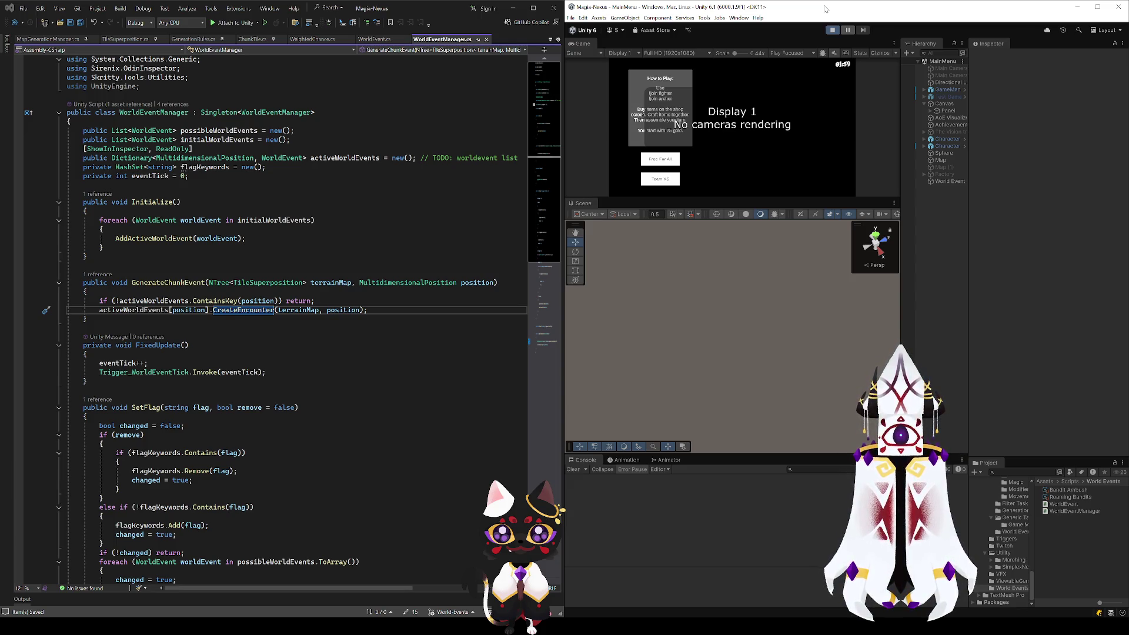
mouse_move(755, 293)
left_mouse_down()
mouse_move(727, 362)
mouse_move(715, 353)
left_mouse_up()
scroll(700, 344, "up", 5)
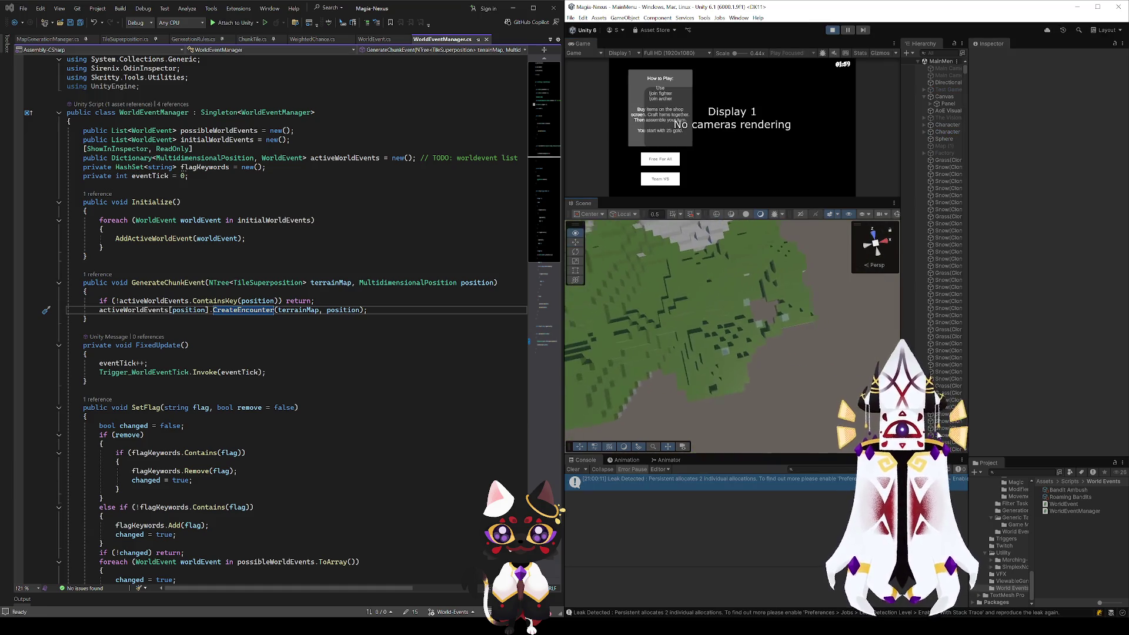
scroll(795, 301, "up", 3)
mouse_move(794, 300)
left_mouse_down()
mouse_move(731, 307)
mouse_move(758, 279)
mouse_move(735, 329)
left_mouse_up()
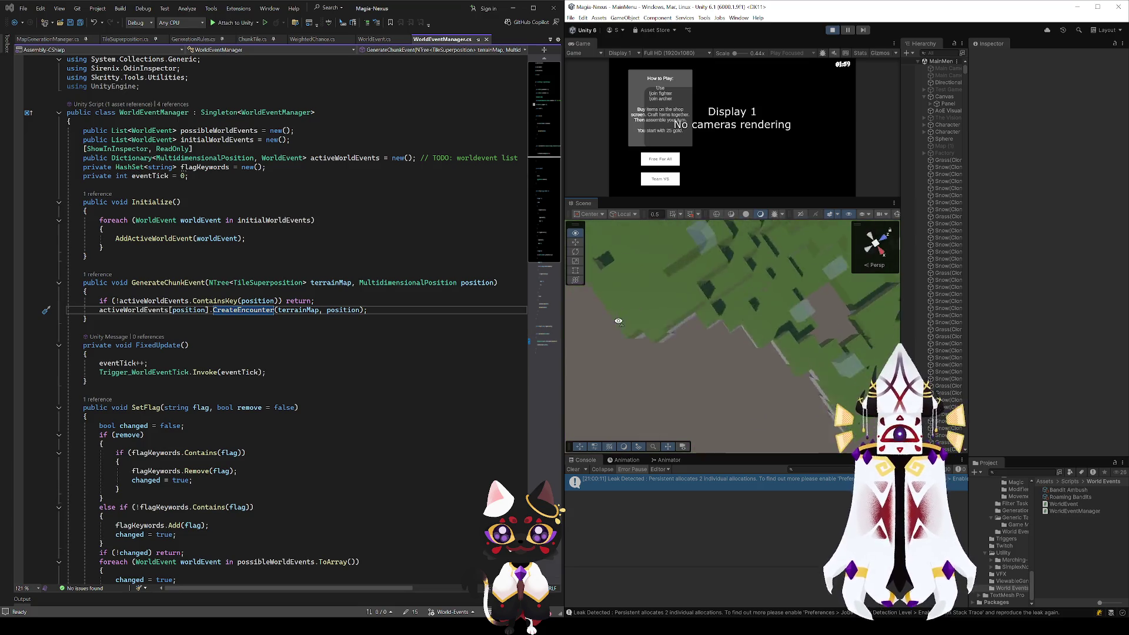
scroll(720, 362, "down", 6)
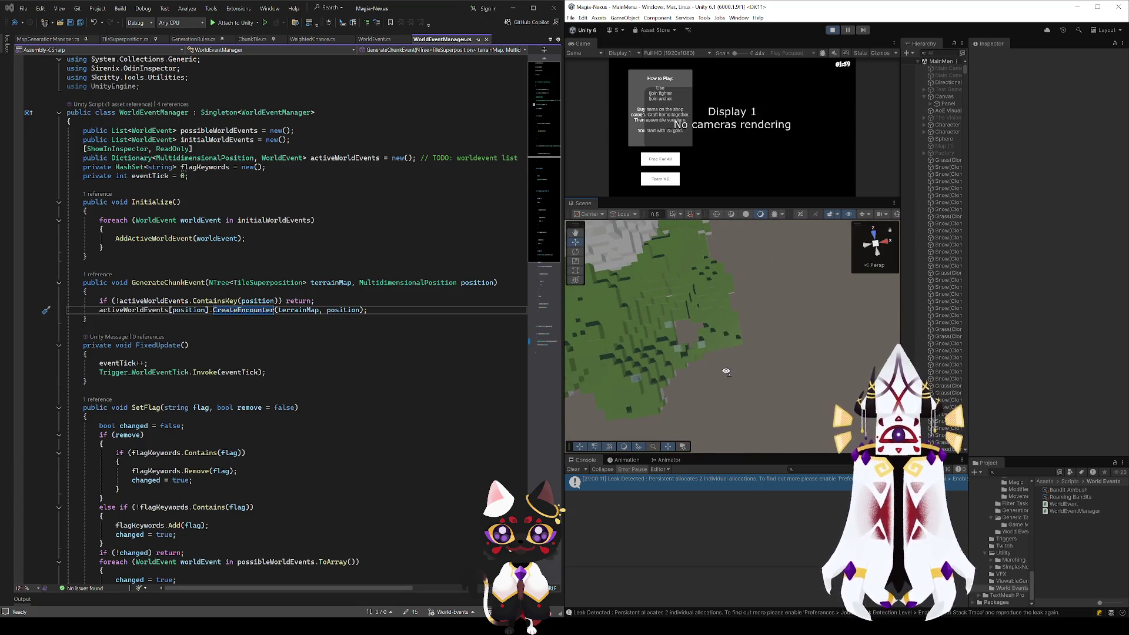
scroll(717, 365, "up", 3)
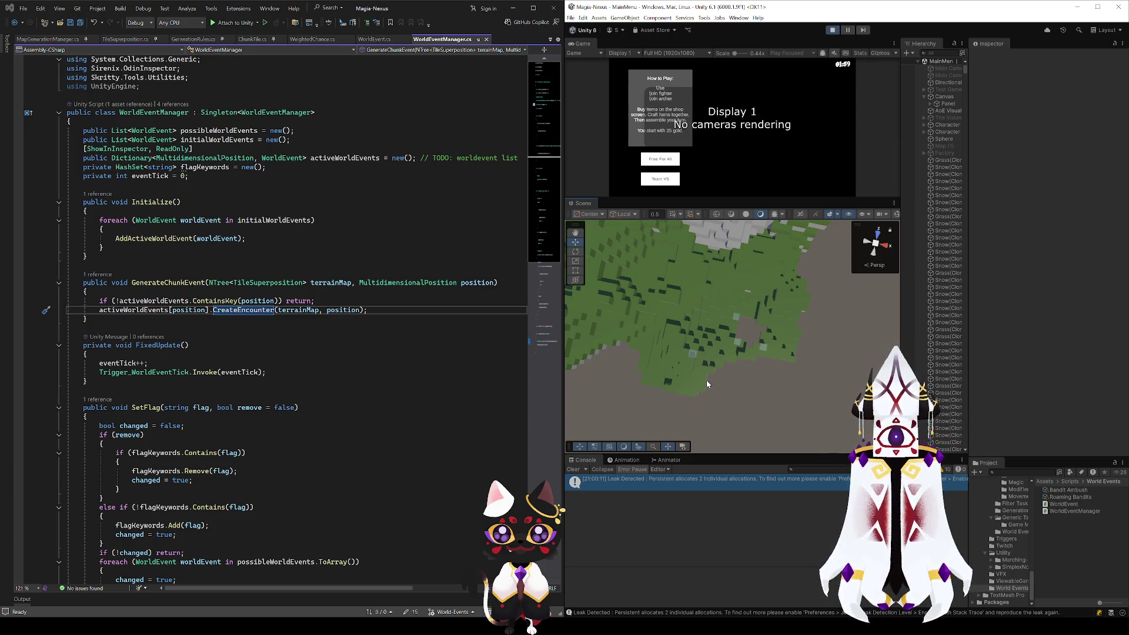
left_click_drag(744, 374, 667, 372)
scroll(733, 360, "down", 3)
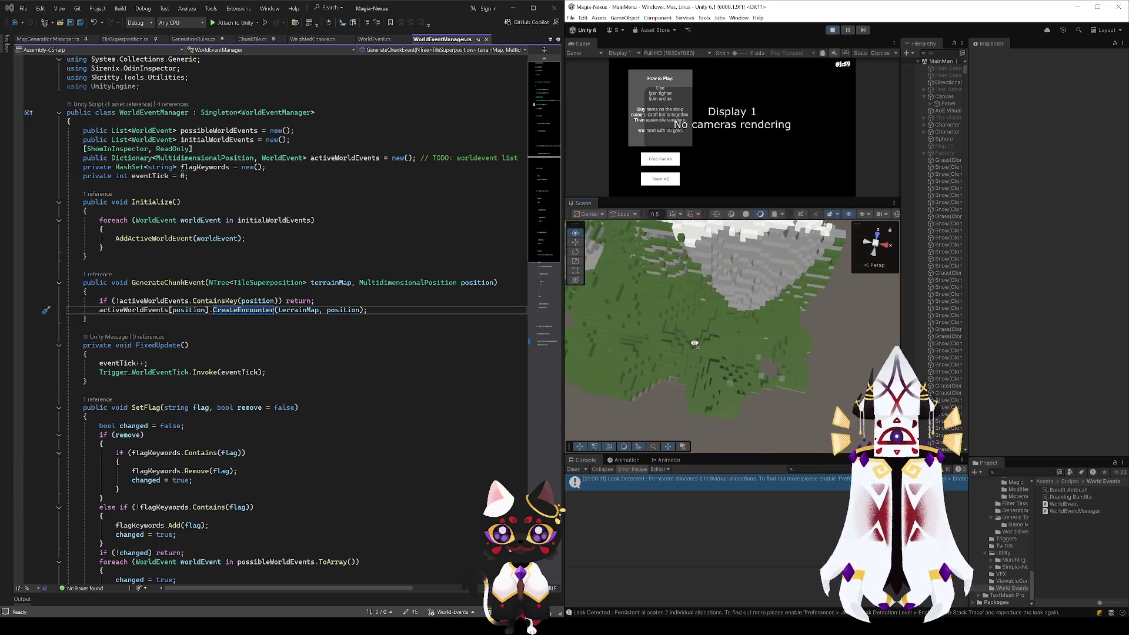
mouse_move(734, 360)
left_mouse_down()
mouse_move(787, 295)
mouse_move(753, 300)
mouse_move(723, 397)
left_mouse_up()
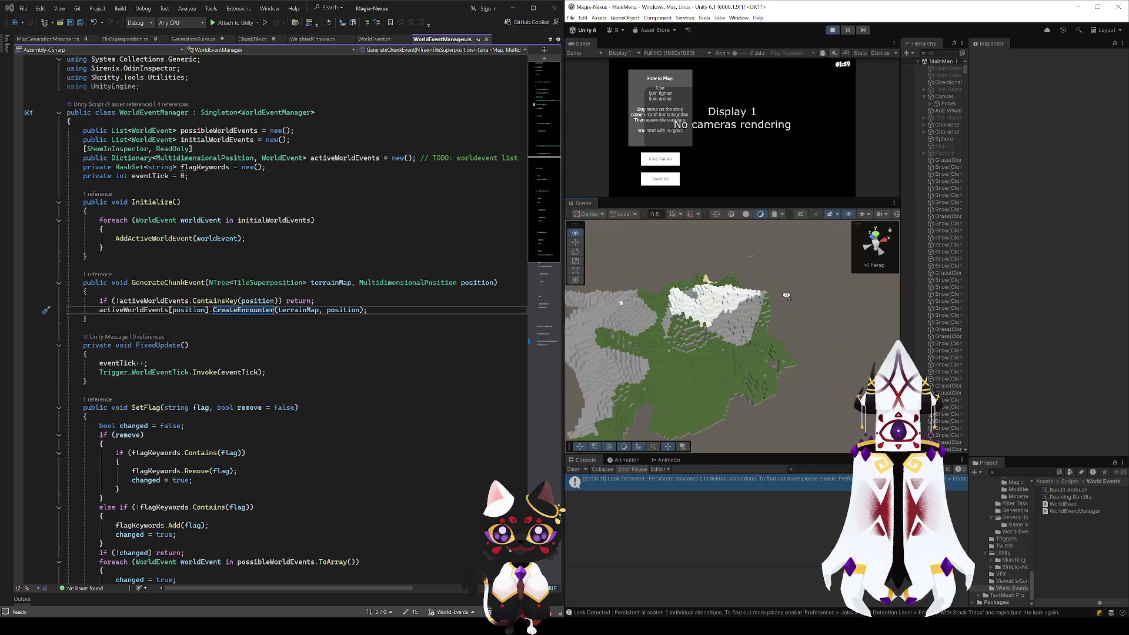
scroll(751, 301, "up", 4)
scroll(723, 397, "down", 2)
scroll(723, 397, "up", 2)
scroll(722, 397, "up", 2)
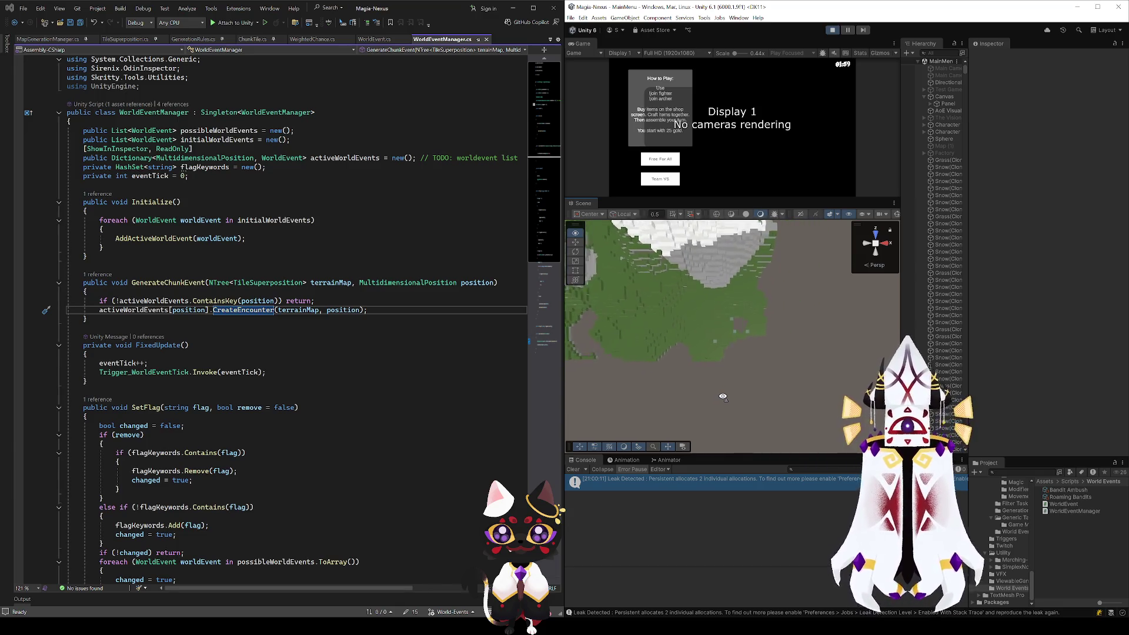
mouse_move(722, 396)
left_mouse_down()
mouse_move(721, 324)
mouse_move(896, 298)
left_mouse_up()
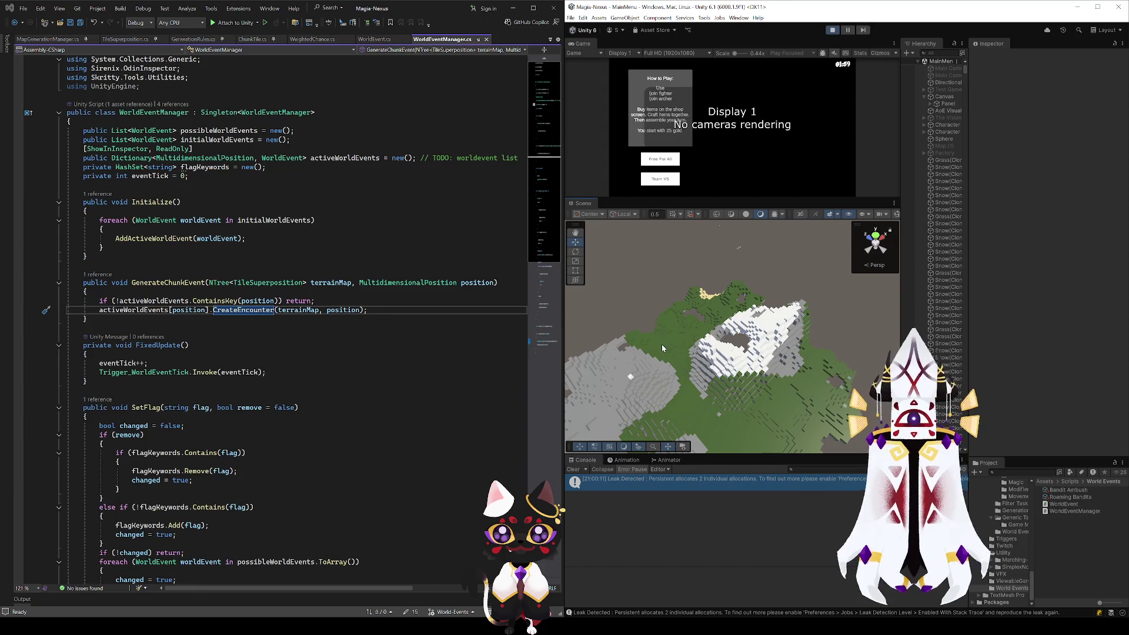
left_click_drag(874, 378, 828, 347)
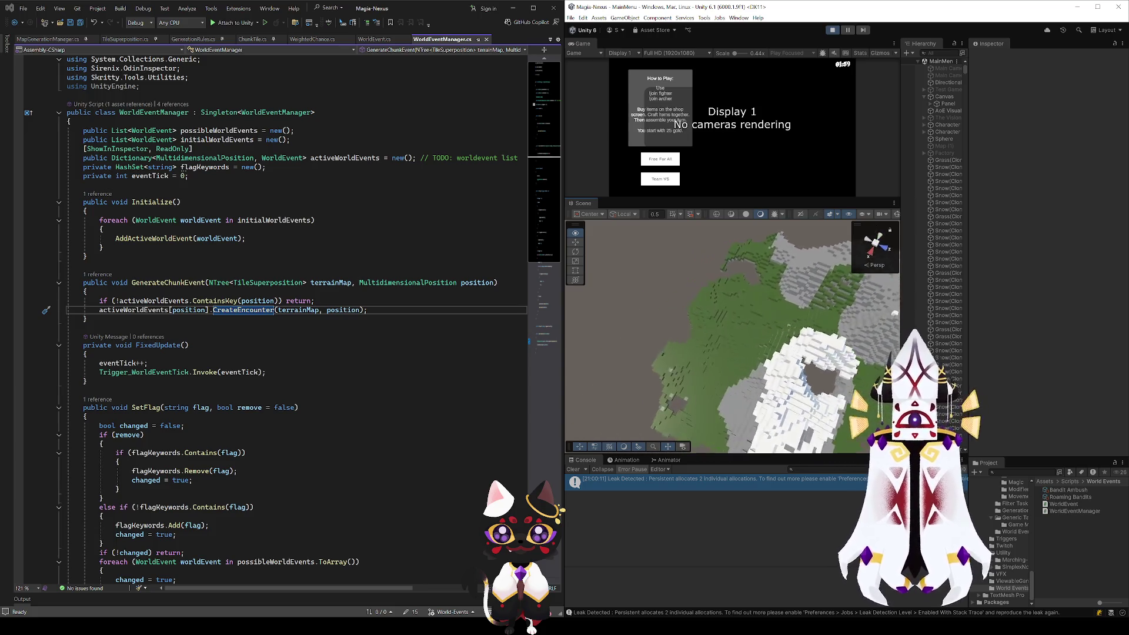
mouse_move(832, 316)
left_mouse_down()
mouse_move(583, 384)
mouse_move(728, 369)
left_mouse_up()
left_click_drag(835, 353, 757, 328)
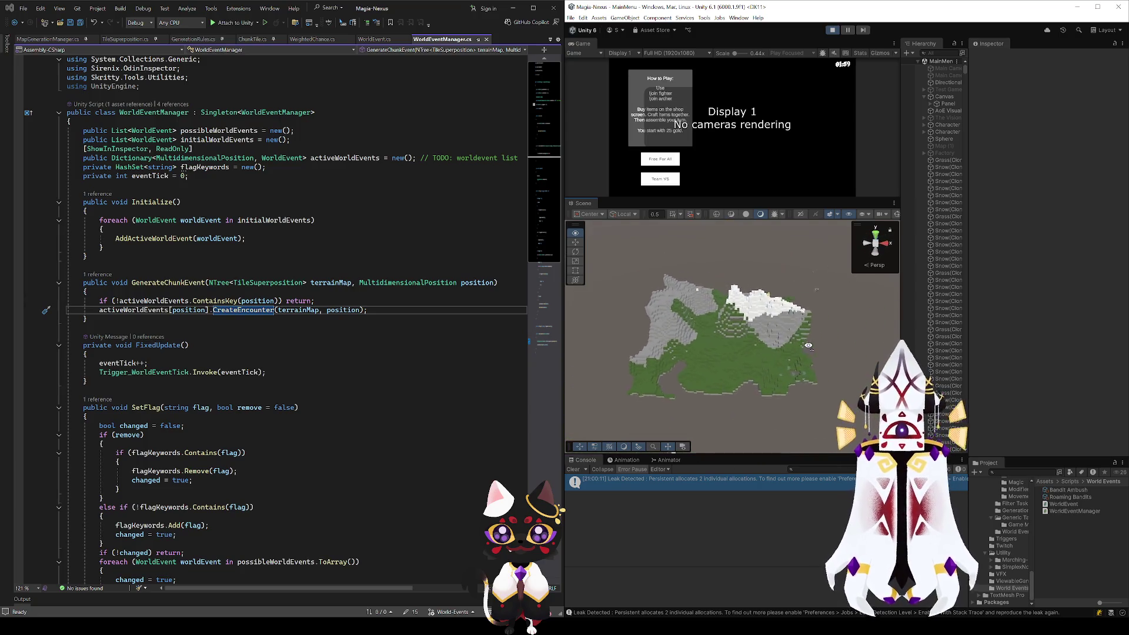
mouse_move(802, 310)
left_mouse_down()
mouse_move(798, 400)
mouse_move(732, 406)
mouse_move(703, 427)
mouse_move(776, 420)
mouse_move(733, 266)
left_mouse_up()
left_click_drag(737, 322, 791, 320)
Step: Select several neighbouring grass tiles to compare their positions and heights
left_click(793, 319)
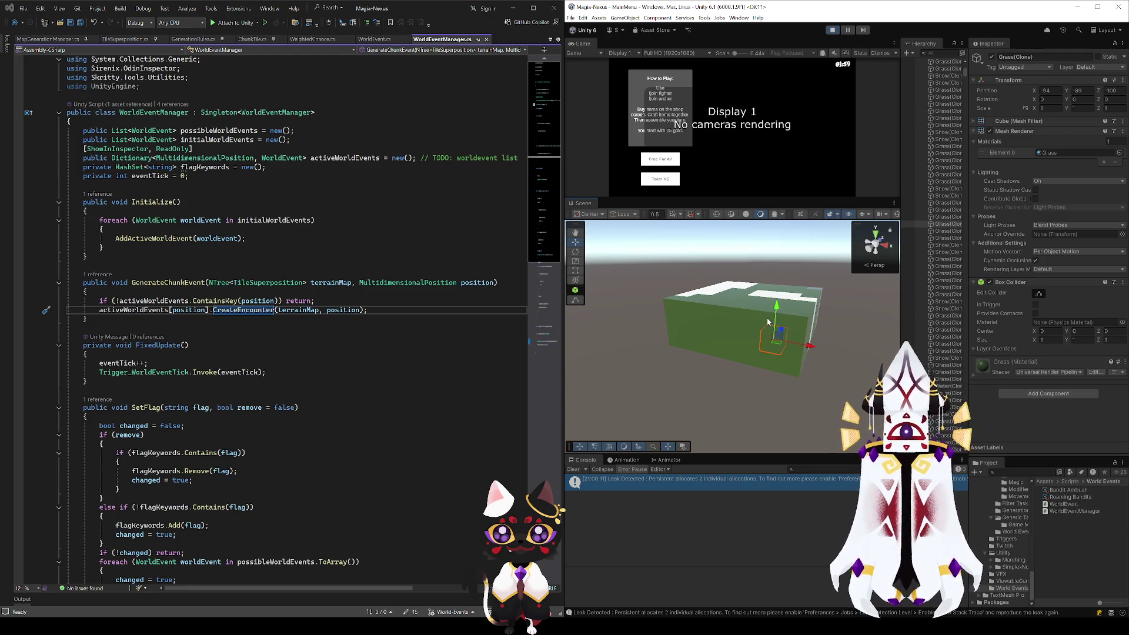
left_click_drag(766, 336, 766, 325)
left_click(758, 365)
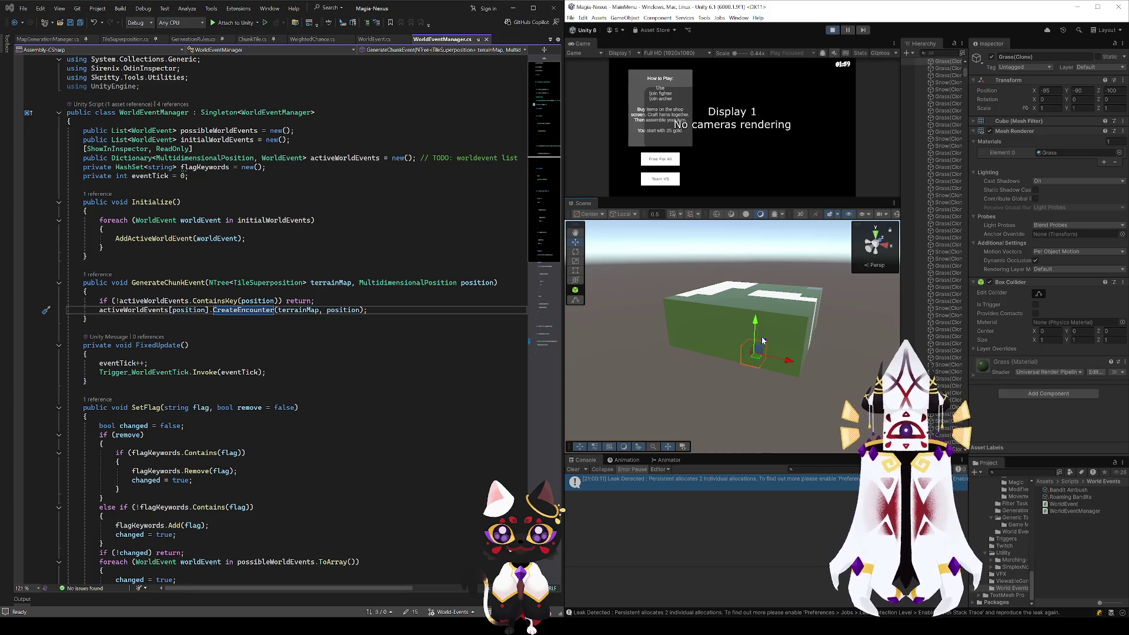
left_click(750, 332)
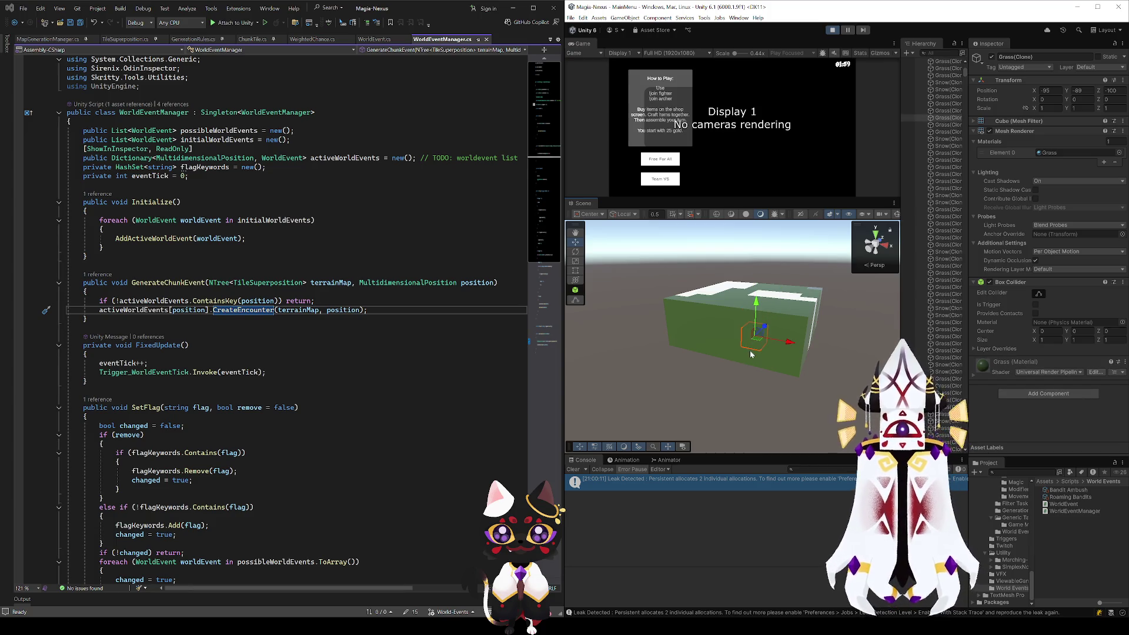
scroll(795, 344, "up", 3)
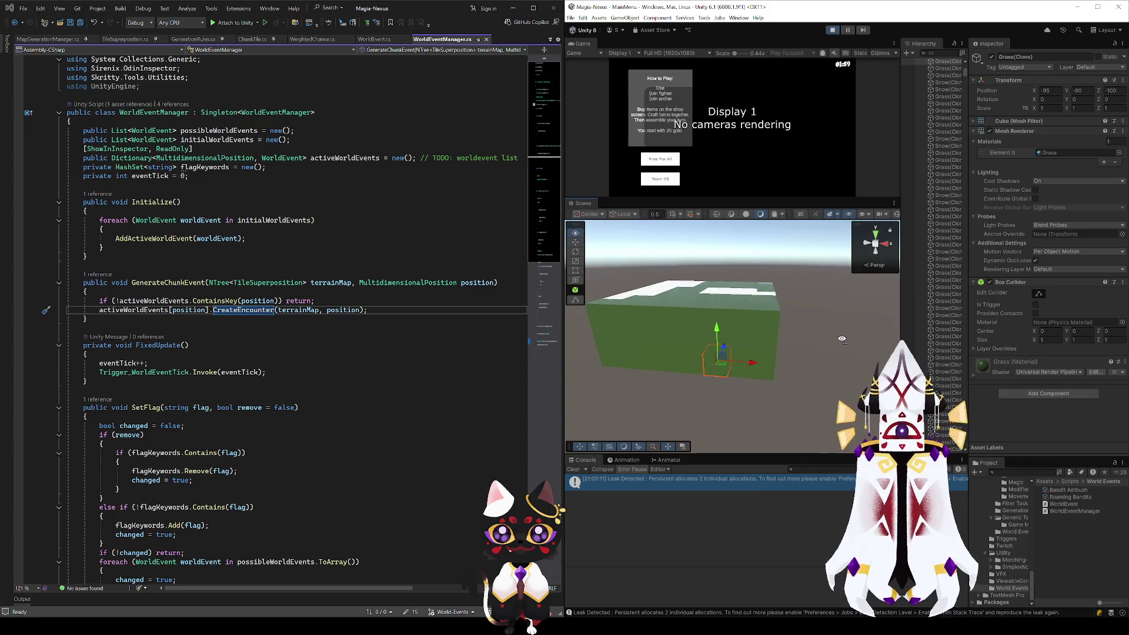
left_click(809, 382)
left_click(781, 348)
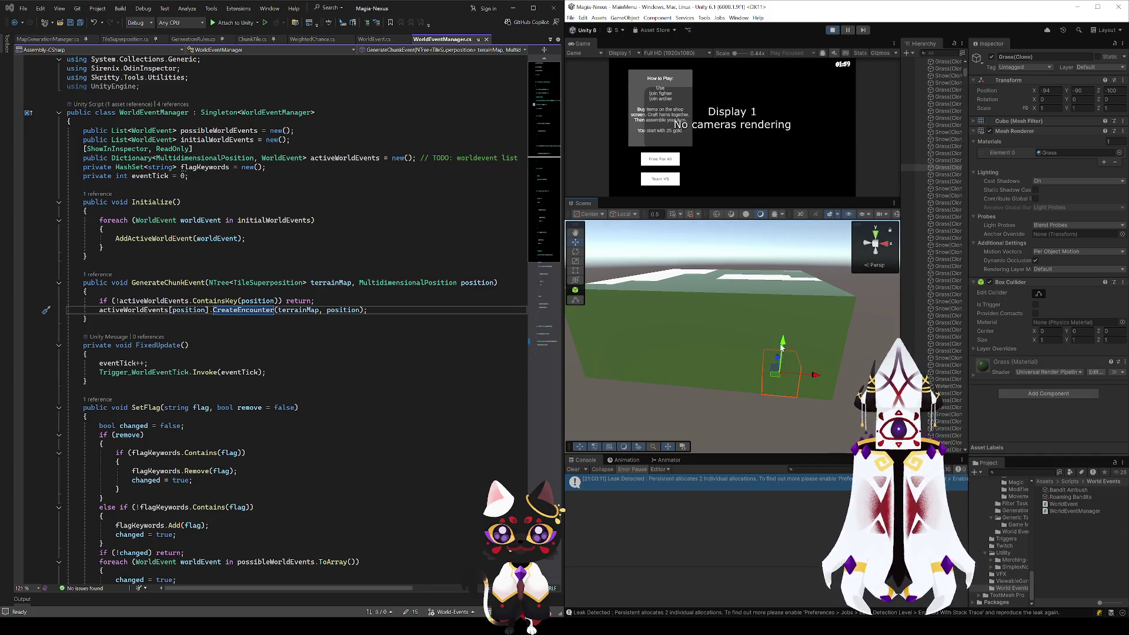
left_click(793, 315)
Step: Orbit to the snow blocks, check their positions, then stop the running game
mouse_move(835, 302)
left_mouse_down()
mouse_move(650, 435)
mouse_move(734, 338)
mouse_move(682, 366)
mouse_move(771, 394)
left_mouse_up()
left_click(782, 340)
left_click(815, 330)
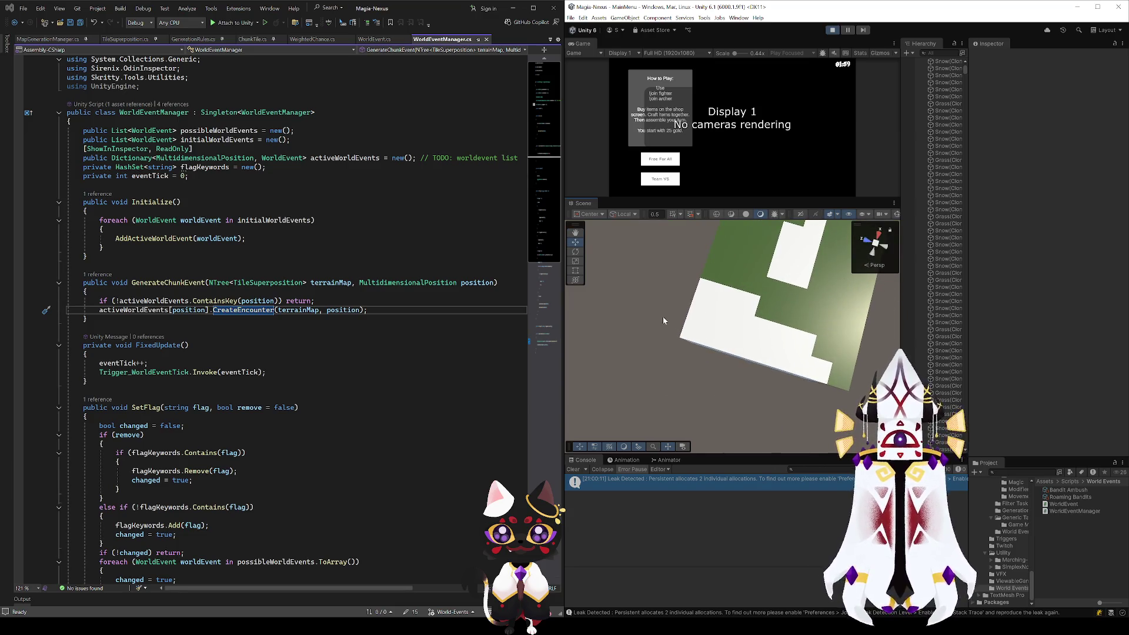
left_click(745, 309)
left_click_drag(745, 309, 619, 364)
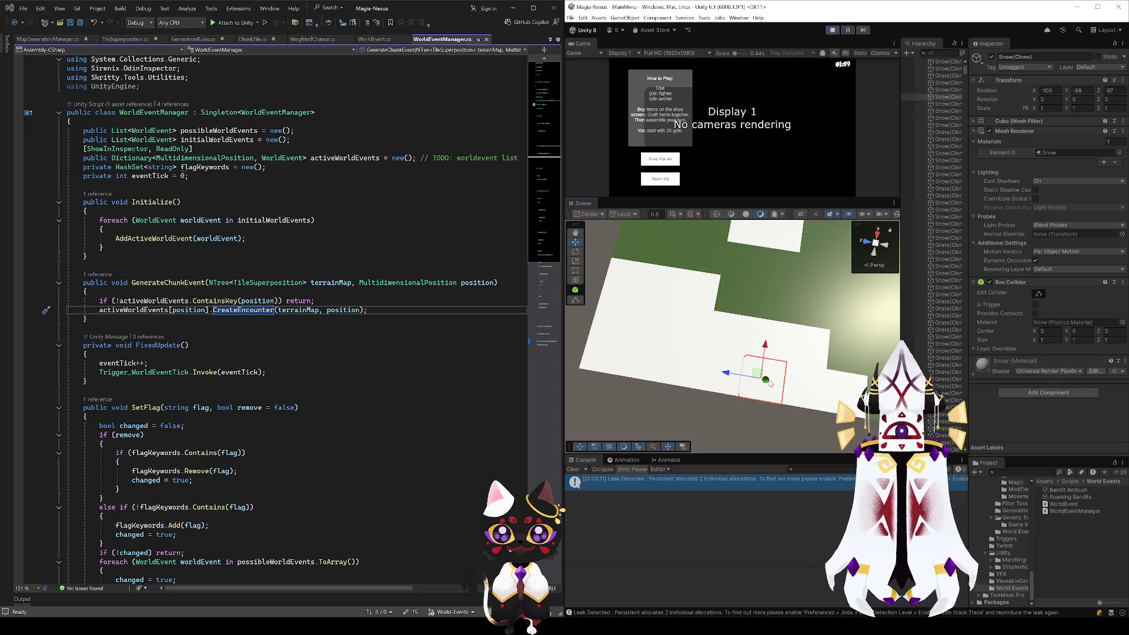
scroll(751, 357, "down", 5)
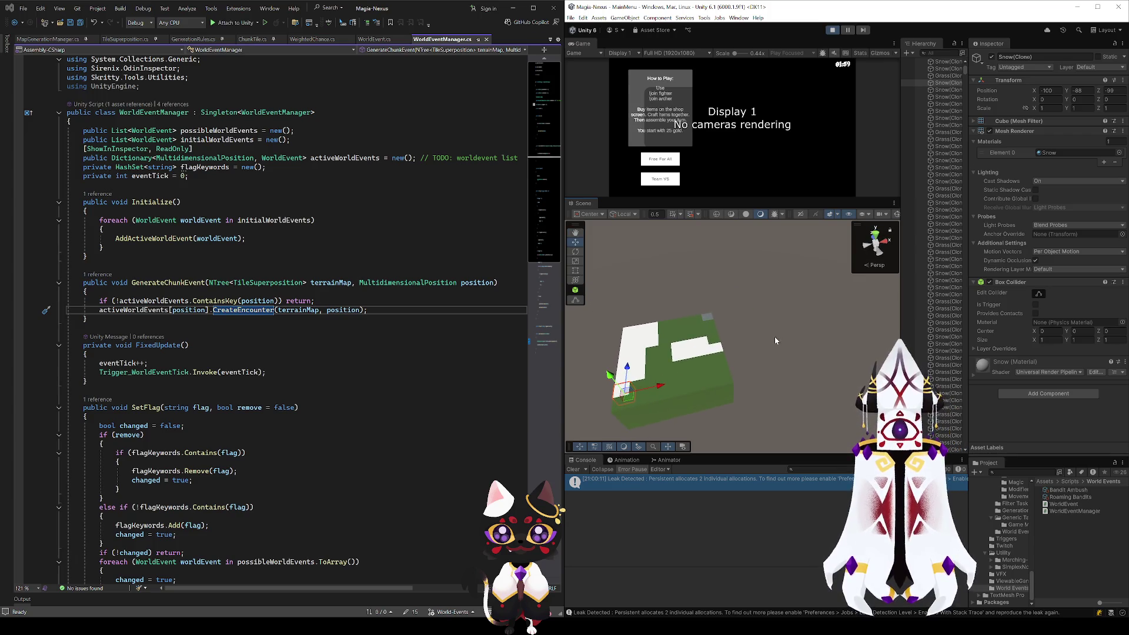
mouse_move(775, 340)
left_mouse_down()
mouse_move(565, 385)
mouse_move(696, 388)
left_mouse_up()
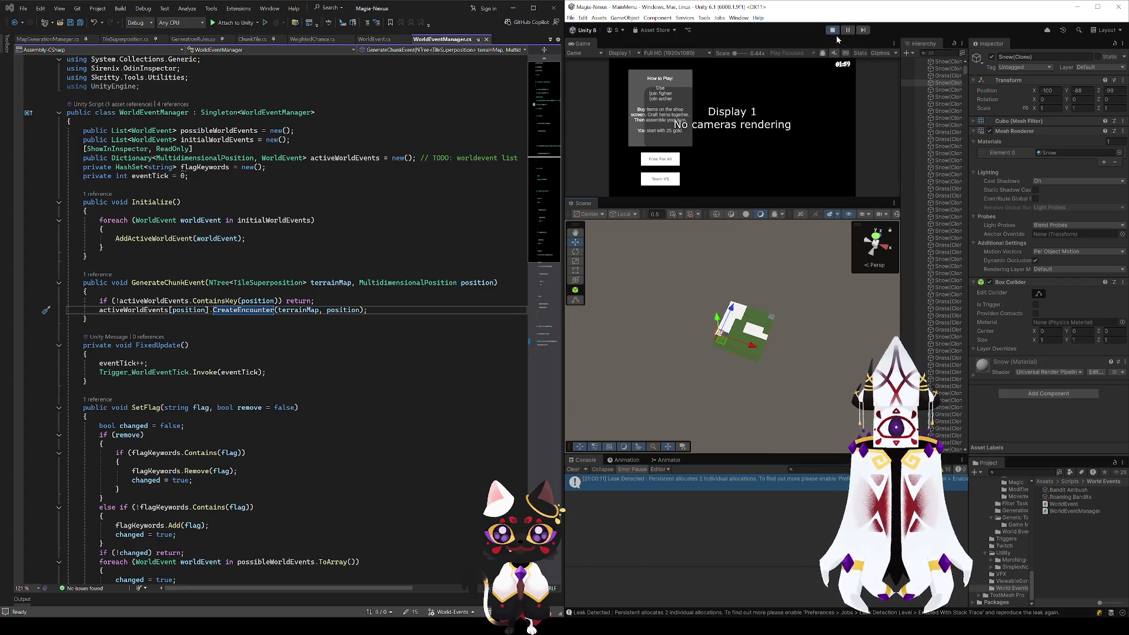
left_click(833, 31)
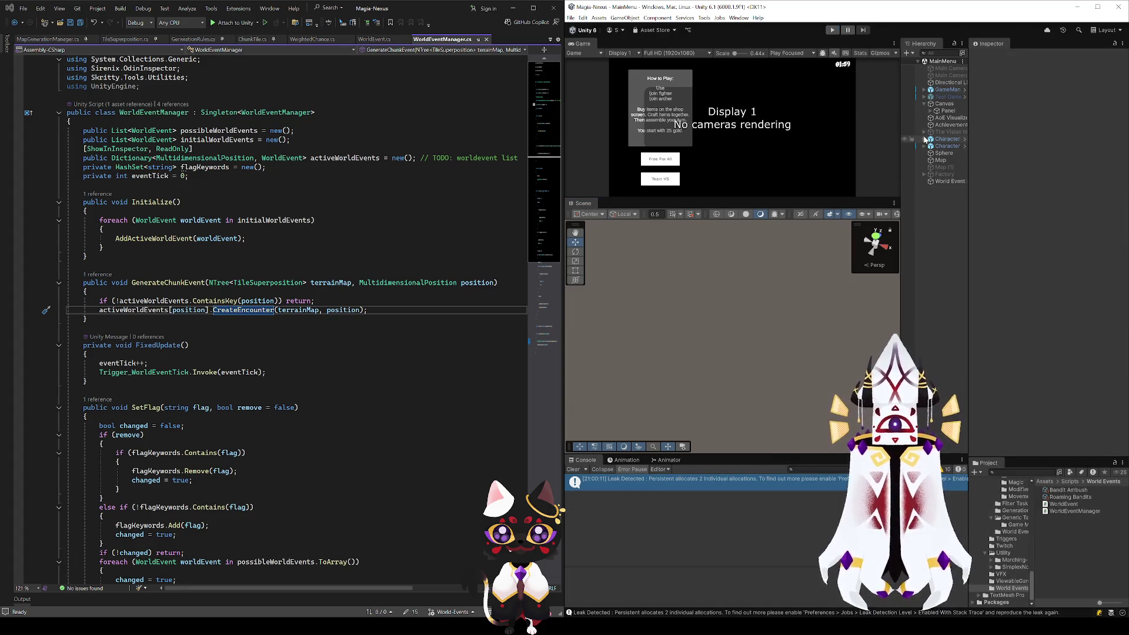
Step: On Map, set Chunk Dimensions to 16 and Initial Terrain Gen Bounds Center/Extent X and Z to 64
left_click(941, 160)
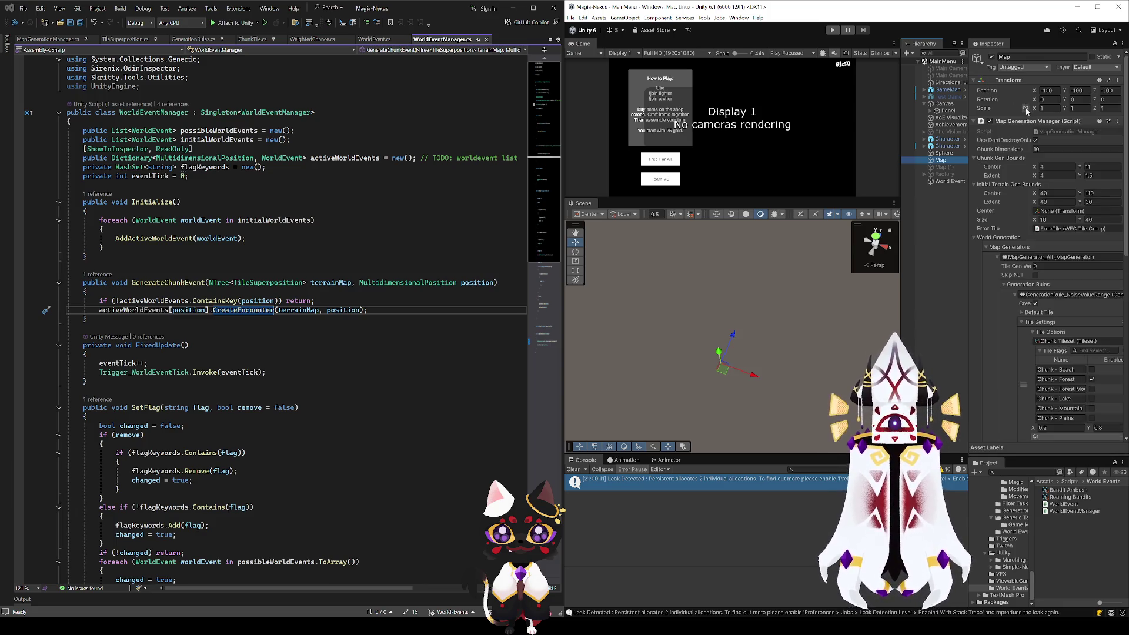
left_click(1056, 149)
type("1")
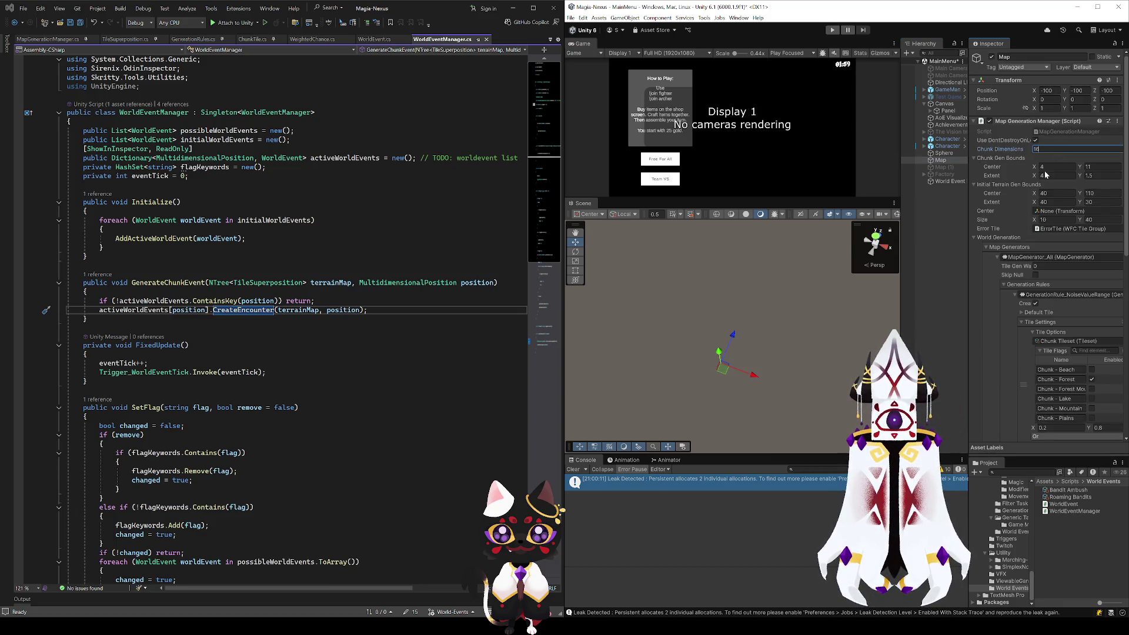
left_click(1056, 194)
type("64")
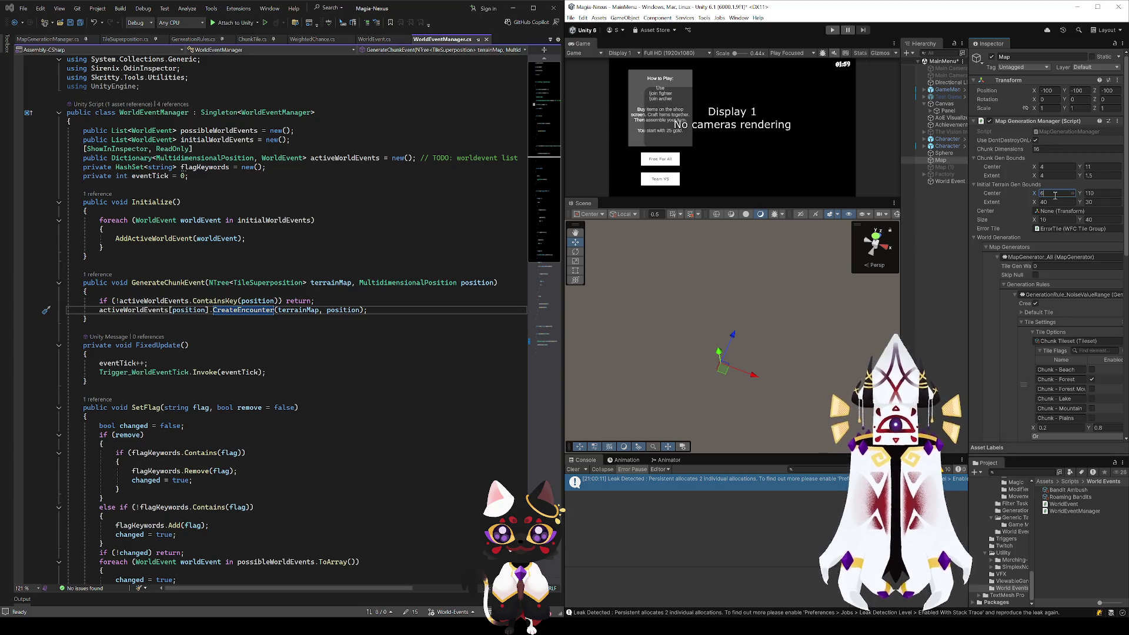
key("Tab")
key("Tab")
left_click_drag(969, 214, 915, 214)
type("64")
key("Tab")
key("Tab")
key("Tab")
type("64")
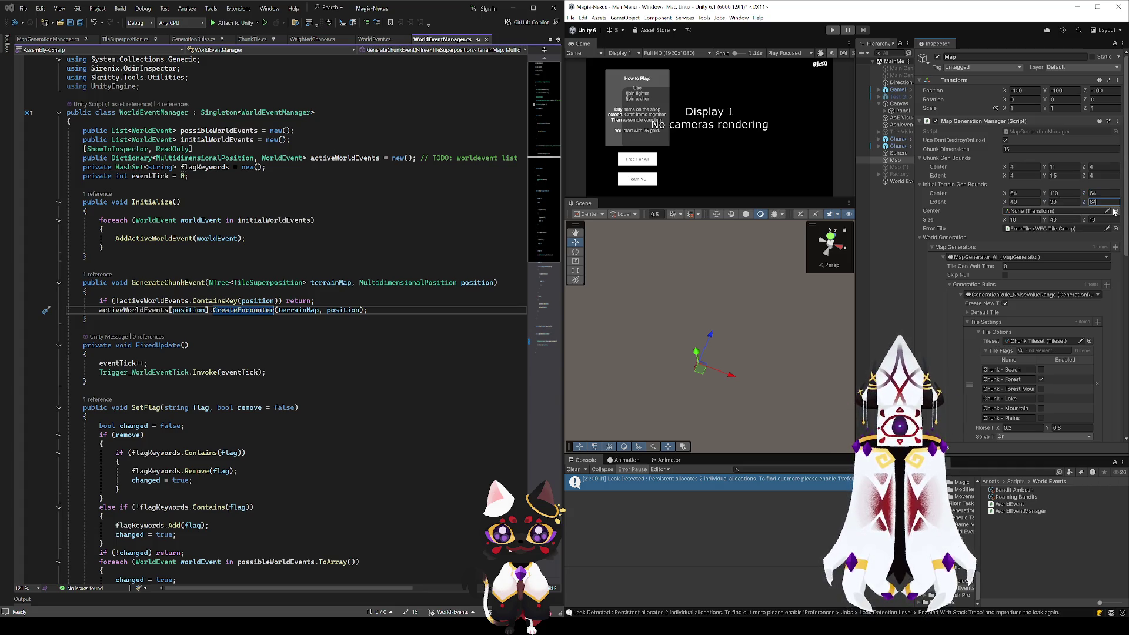
left_click(1013, 203)
type("64")
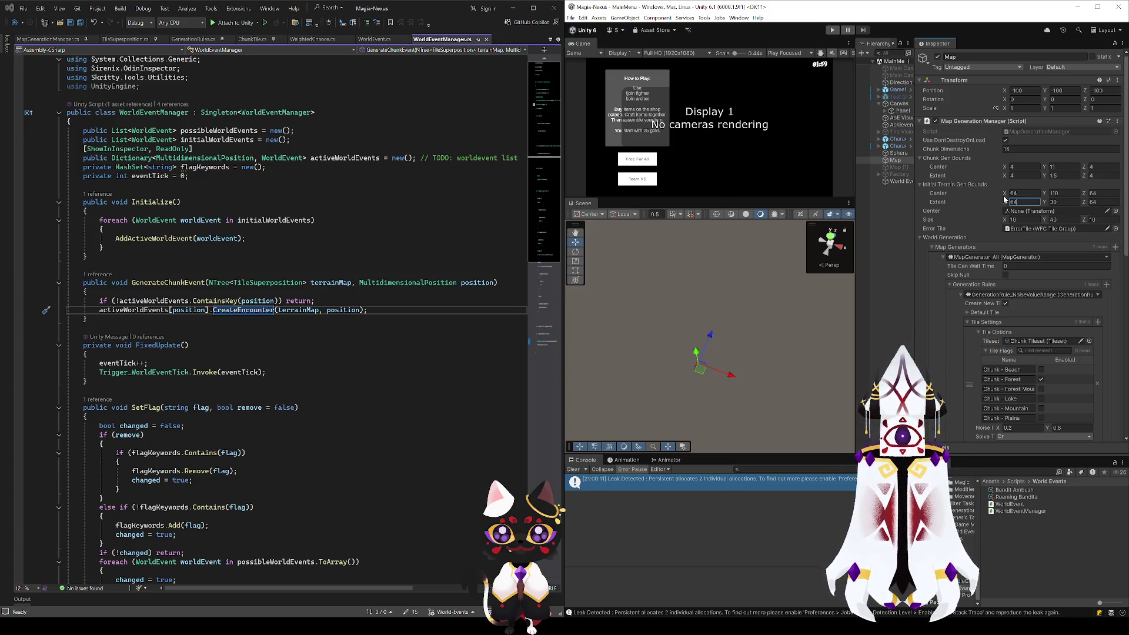
Step: Set Chunk Gen Bounds Center Y to 8 and Extent Y to 2, then start the game
left_click(1058, 166)
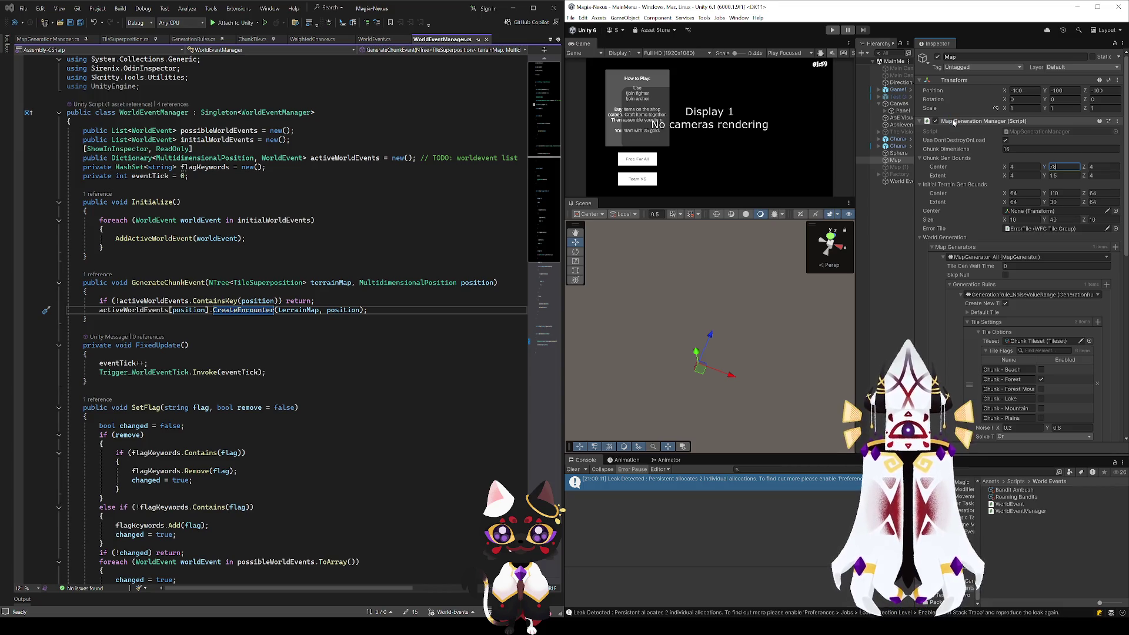
left_click(1062, 170)
left_click(1065, 176)
type("2")
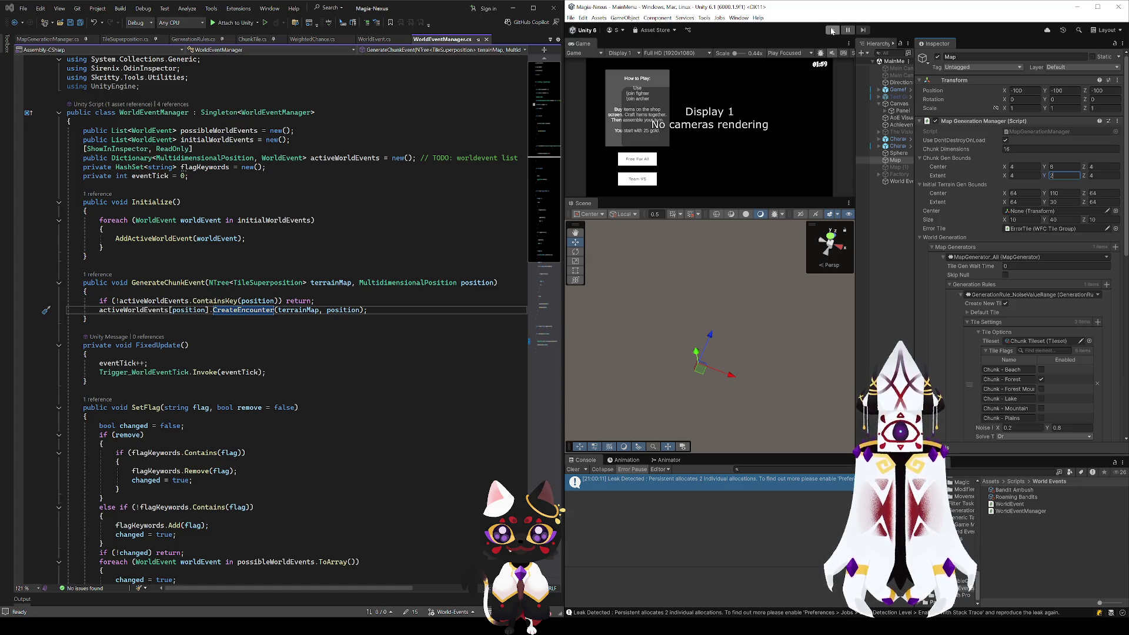
left_click(832, 30)
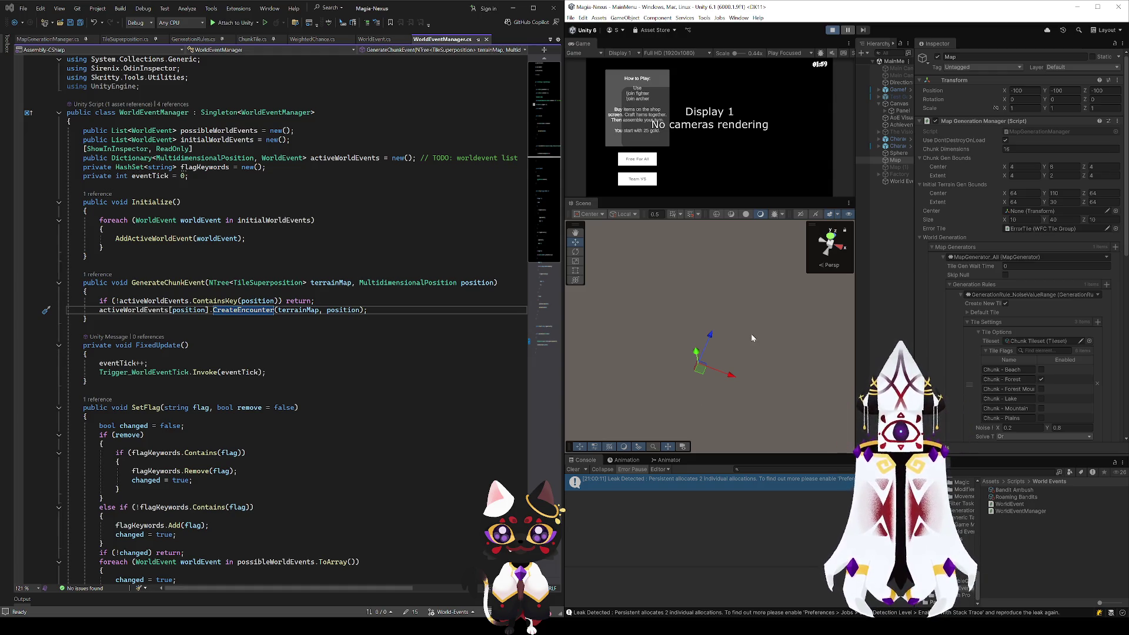
Step: Review WorldEventManager's SetFlag method and its if (remove) check while the terrain generates
left_click(294, 436)
left_click(296, 426)
left_click(299, 407)
left_click(161, 407)
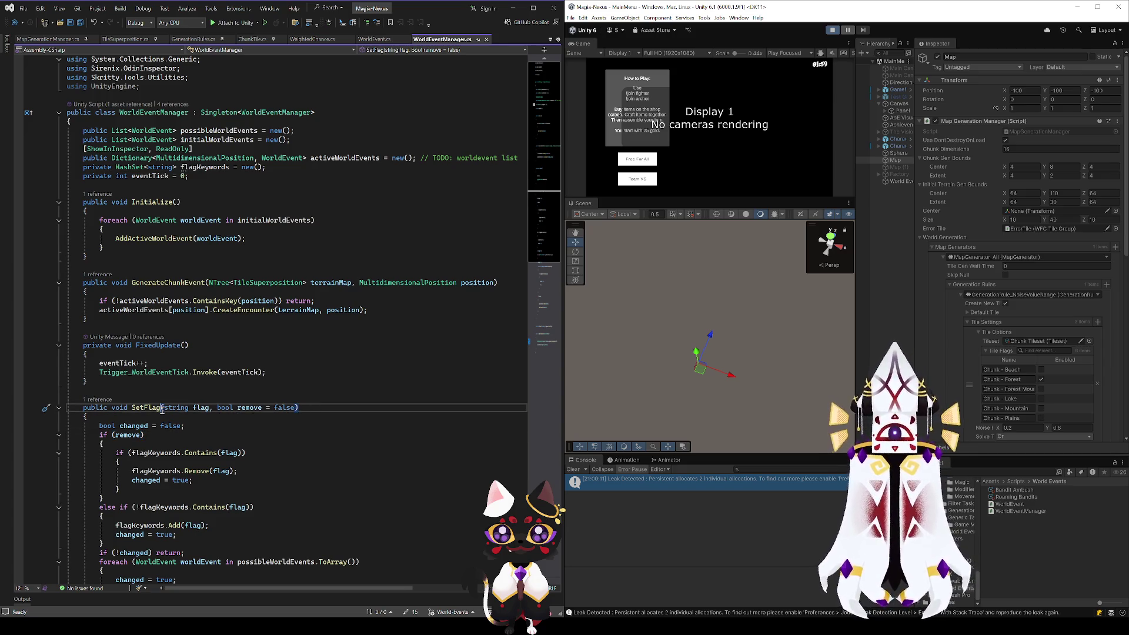
left_click(154, 435)
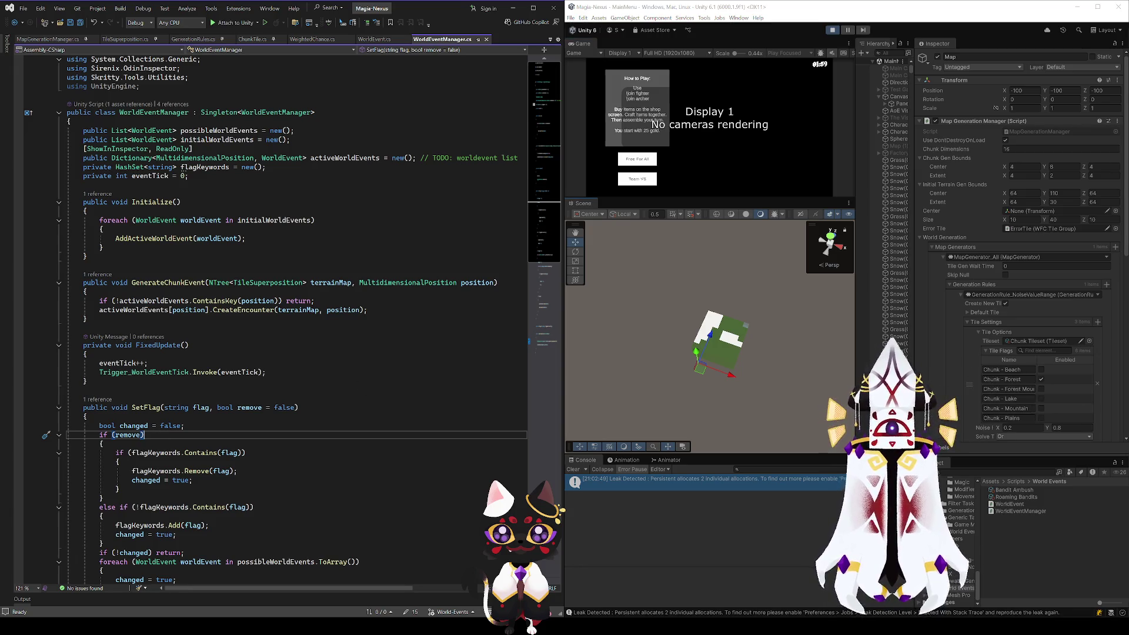
Step: Orbit and zoom around the generated terrain and mountain to inspect it from several angles
mouse_move(805, 382)
left_mouse_down()
mouse_move(827, 394)
mouse_move(960, 155)
left_mouse_up()
key("f")
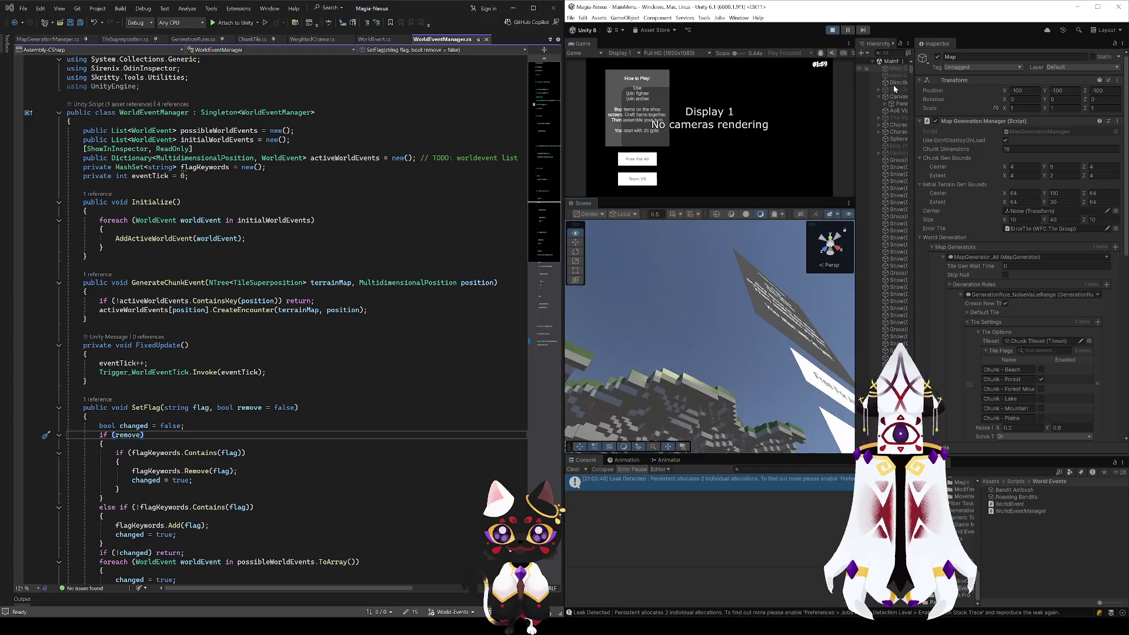
mouse_move(700, 353)
left_mouse_down()
mouse_move(821, 347)
mouse_move(838, 249)
mouse_move(872, 272)
mouse_move(829, 293)
mouse_move(763, 255)
mouse_move(734, 271)
mouse_move(629, 243)
mouse_move(709, 356)
mouse_move(797, 414)
mouse_move(693, 224)
left_mouse_up()
mouse_move(694, 329)
left_mouse_down()
mouse_move(710, 355)
mouse_move(838, 447)
left_mouse_up()
mouse_move(918, 453)
left_mouse_down()
mouse_move(1003, 397)
mouse_move(1011, 369)
mouse_move(873, 222)
mouse_move(892, 221)
mouse_move(682, 221)
mouse_move(865, 271)
mouse_move(1106, 280)
mouse_move(982, 287)
mouse_move(917, 329)
mouse_move(945, 322)
mouse_move(743, 335)
mouse_move(652, 379)
mouse_move(638, 434)
mouse_move(697, 188)
mouse_move(706, 57)
left_mouse_up()
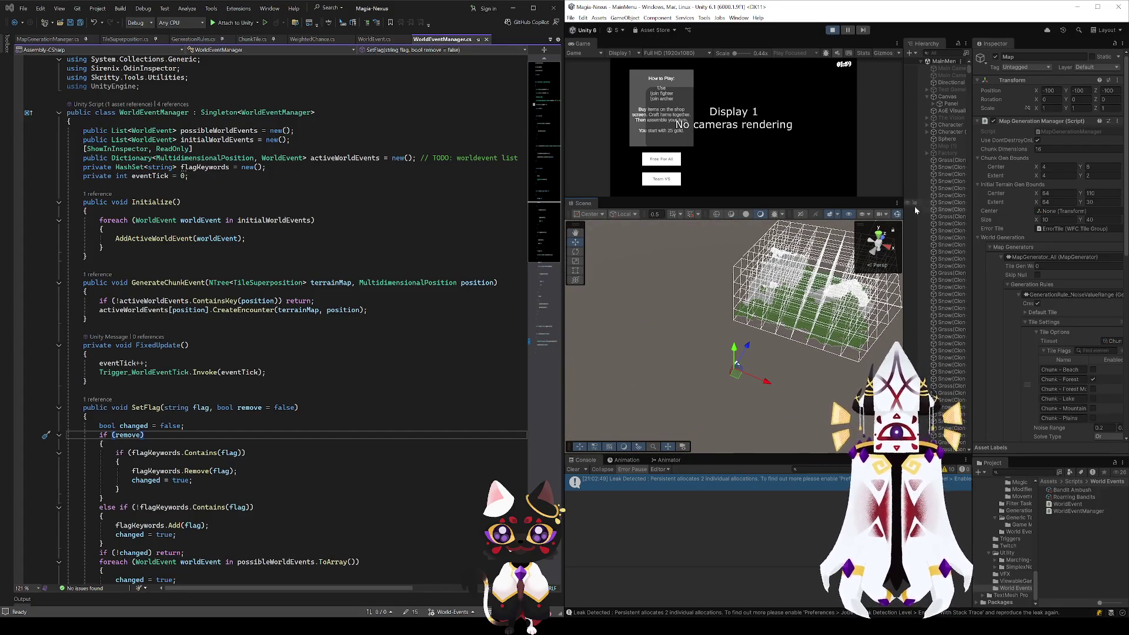
Step: Widen the Inspector, stop the play test, and select the Map object
left_click_drag(969, 220, 918, 235)
mouse_move(750, 352)
left_mouse_down()
mouse_move(743, 344)
mouse_move(785, 291)
mouse_move(735, 356)
mouse_move(698, 334)
mouse_move(654, 333)
left_mouse_up()
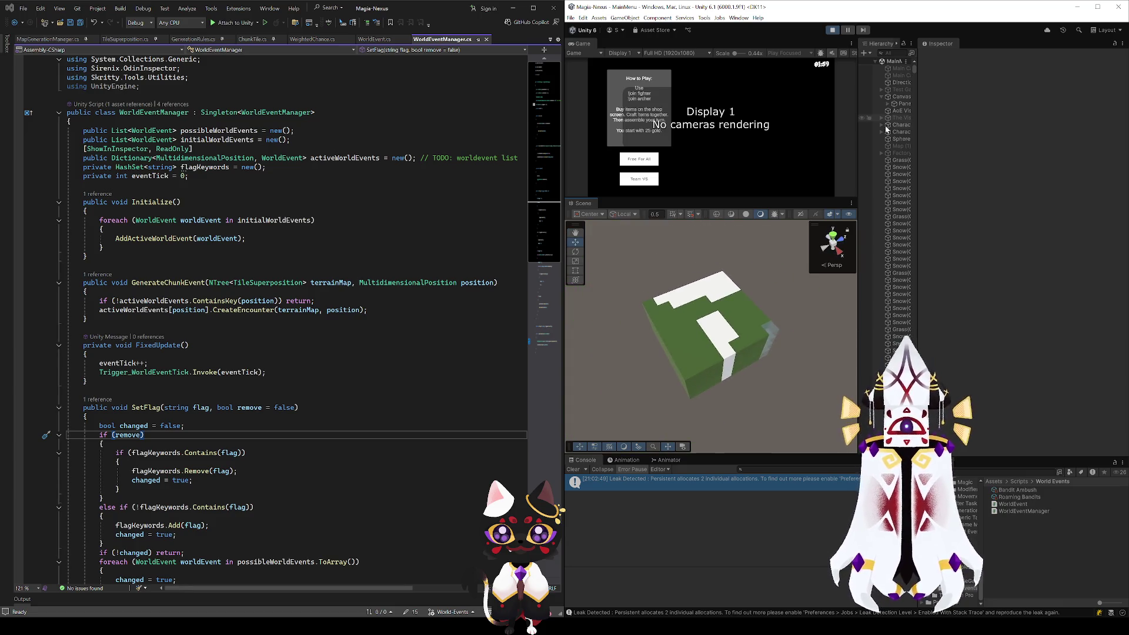
left_click(834, 30)
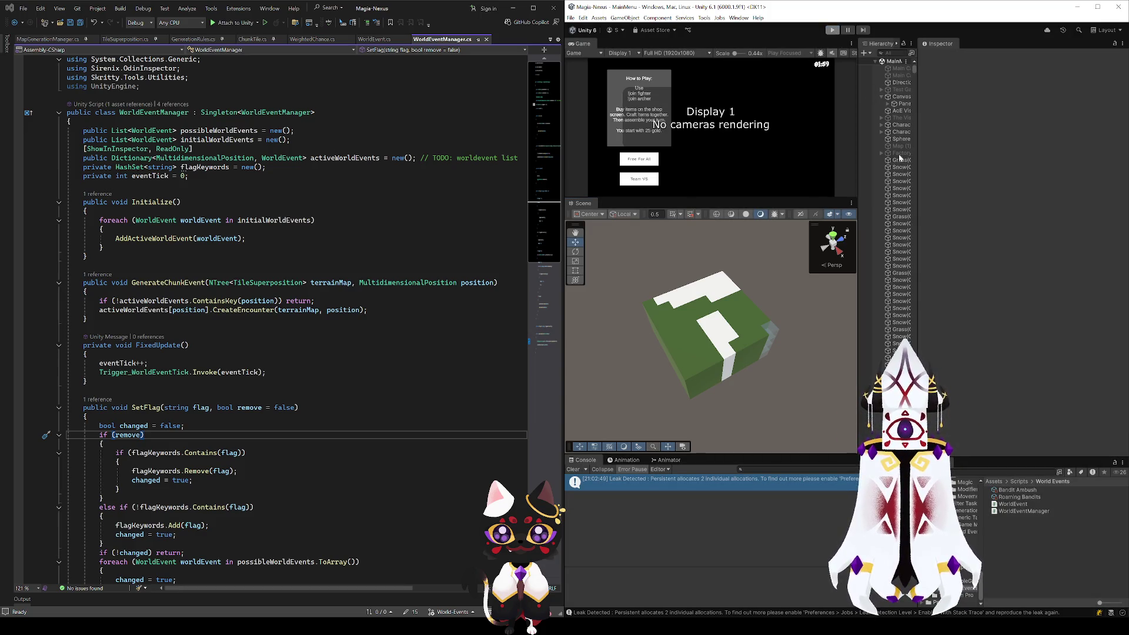
left_click(898, 160)
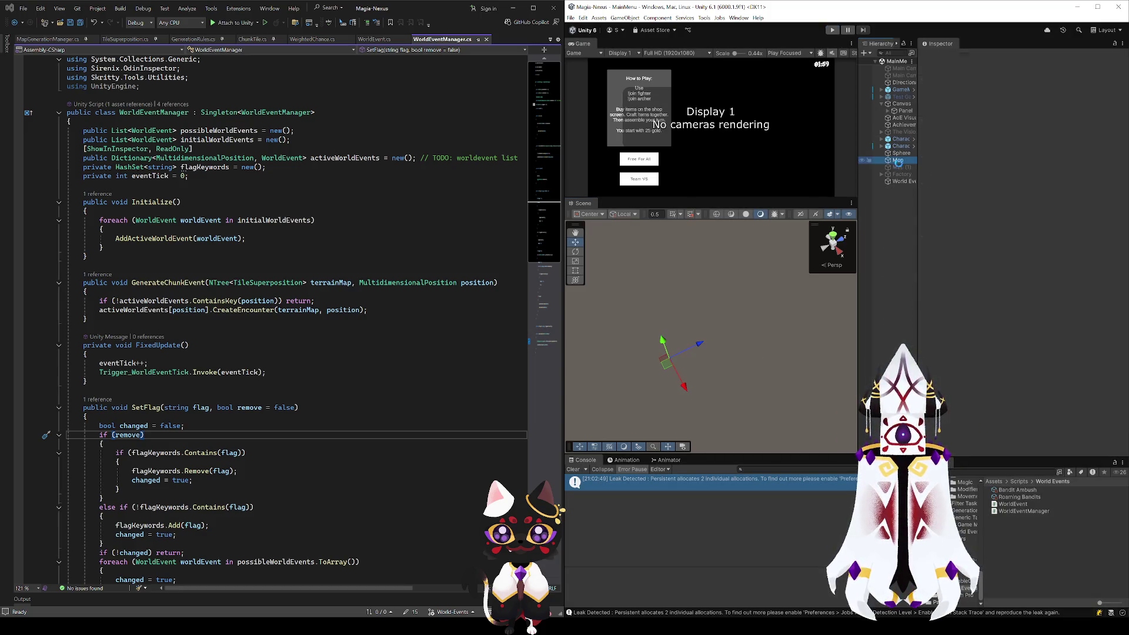
Step: Select Map (1) in the Hierarchy to show its settings
key("Down")
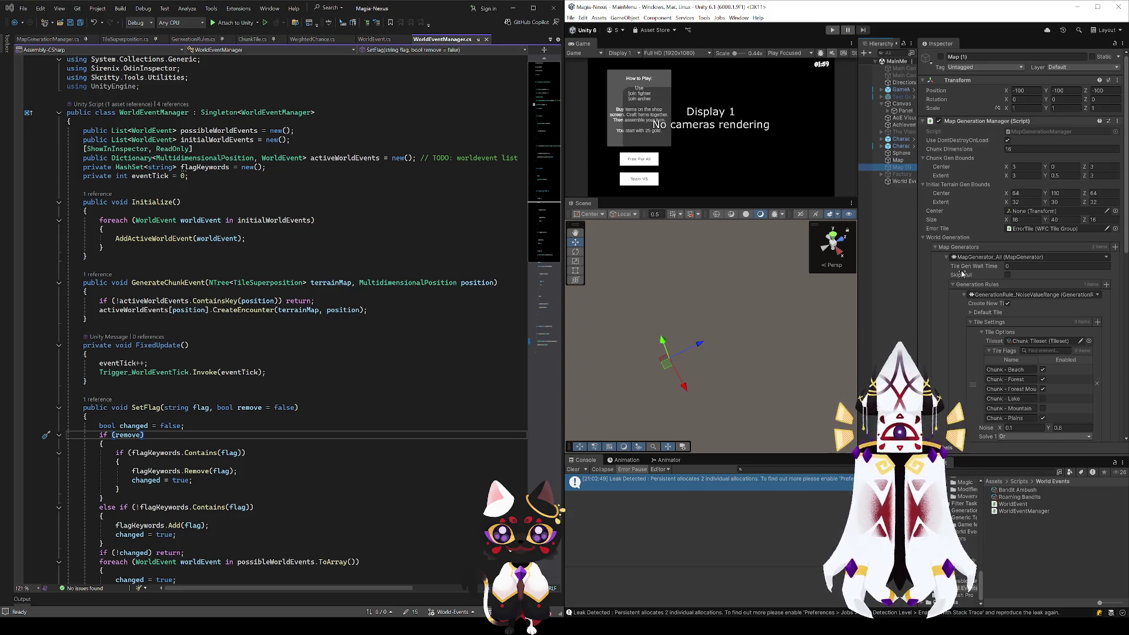
left_click(945, 259)
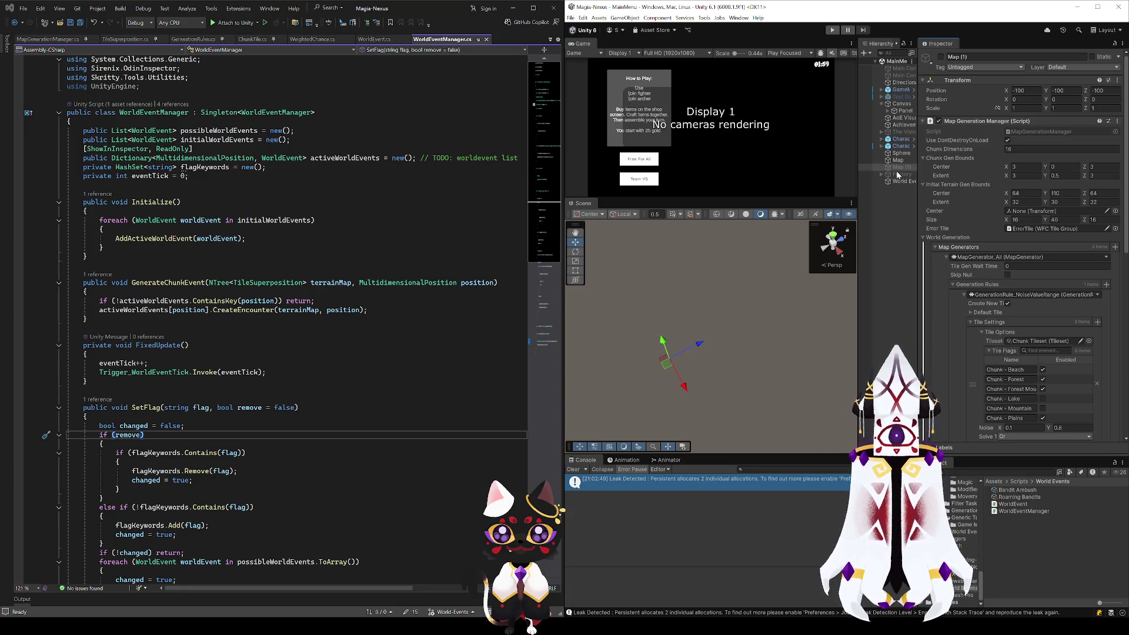
left_click(898, 160)
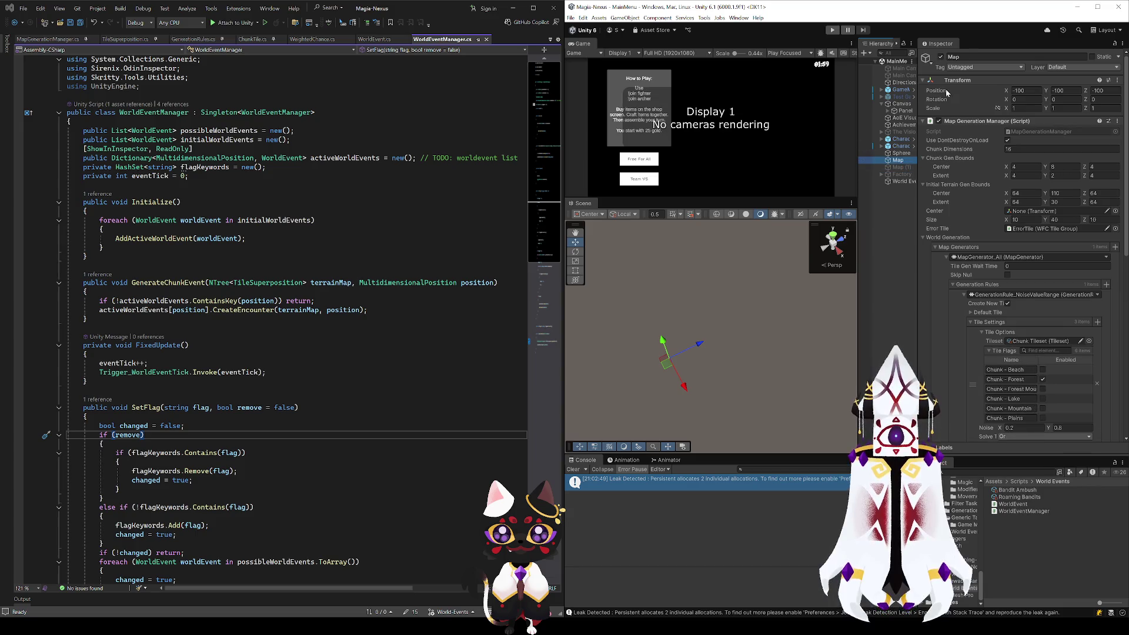
key("Down")
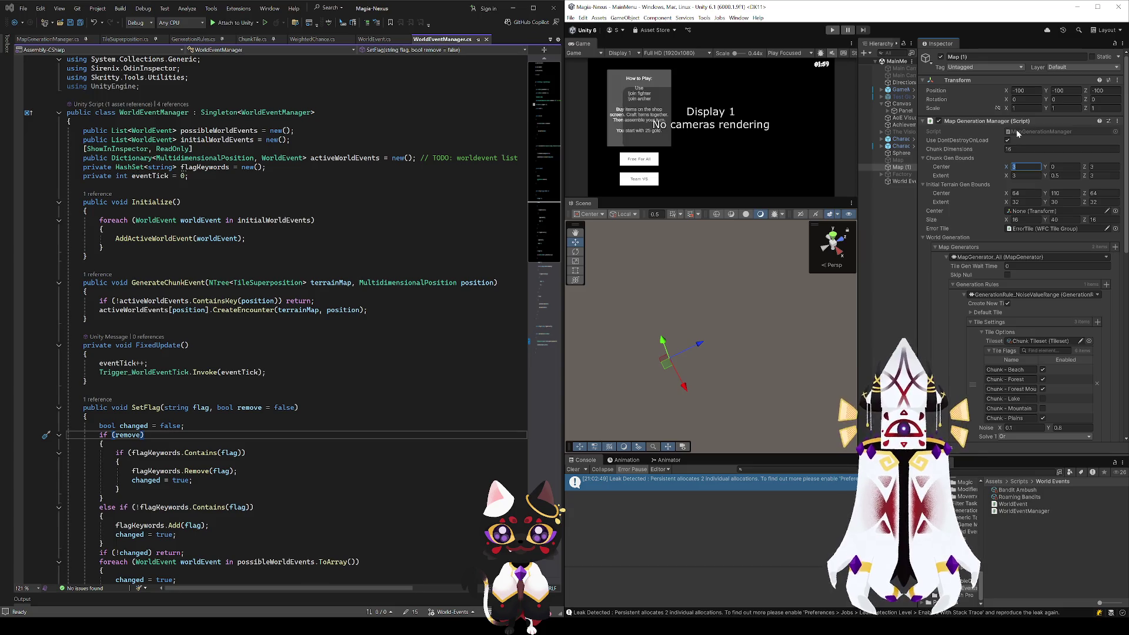
Step: Set Chunk Gen Bounds to center 10, 7, 10 and extent 10, 3, 10, then play
key("Tab")
key("Tab")
type("10")
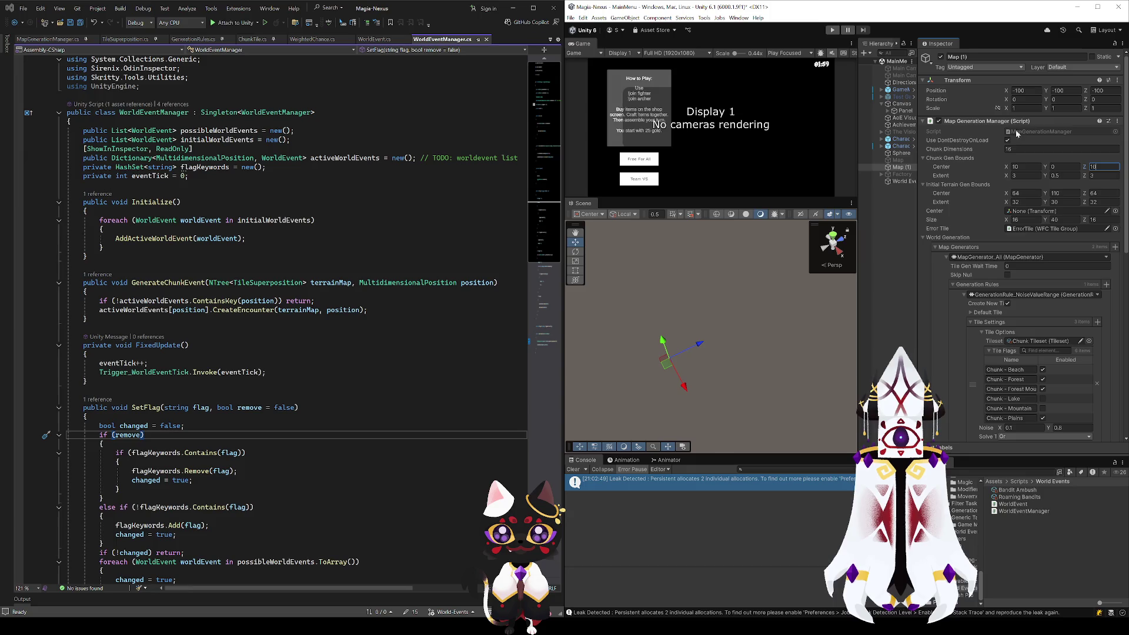
left_click(1021, 168)
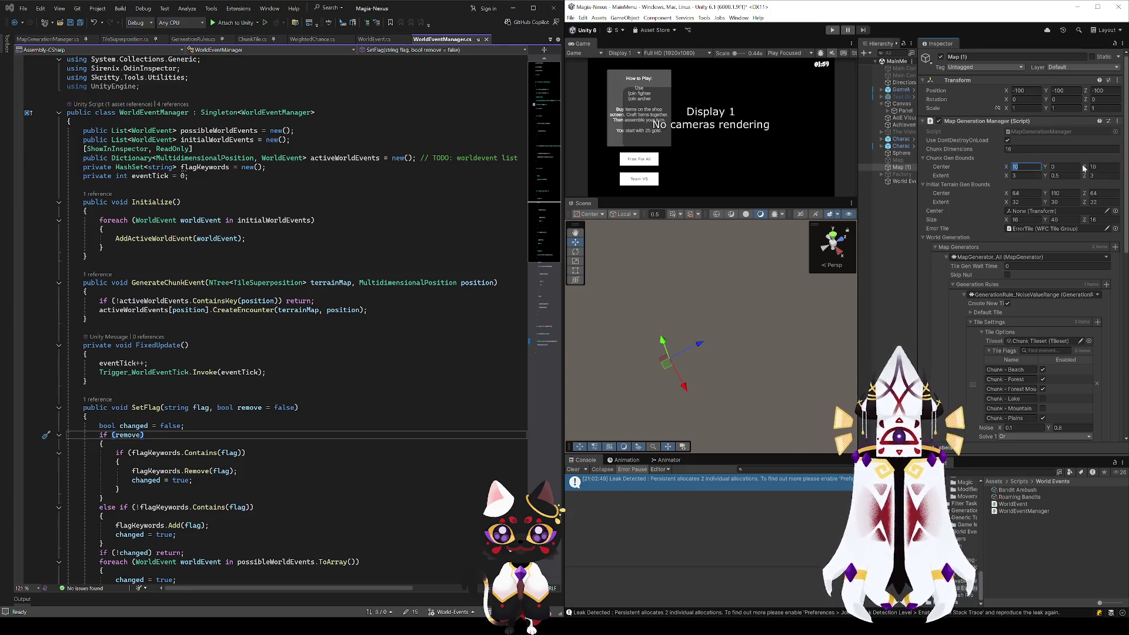
left_click(1025, 176)
type("0")
key("Tab")
key("Tab")
type("10")
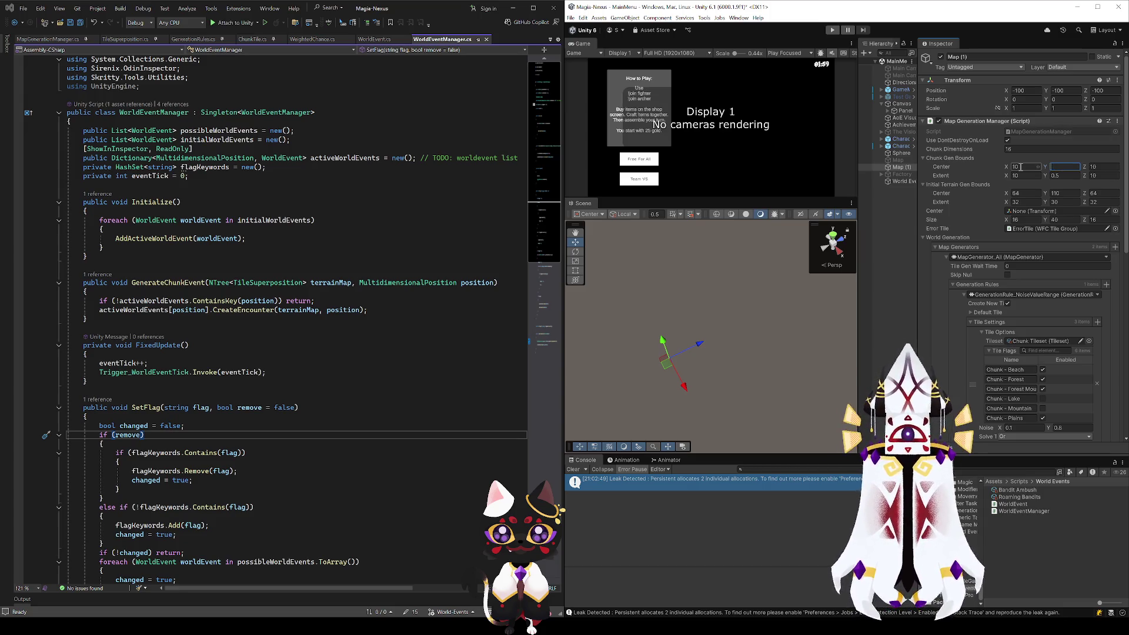
left_click(1068, 175)
type("3")
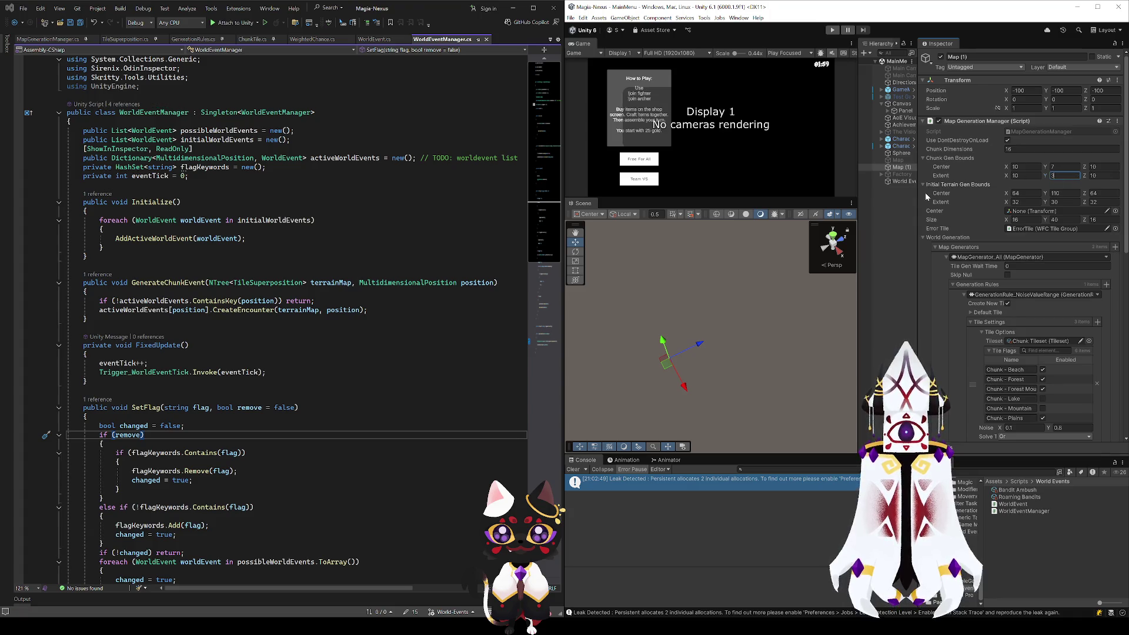
left_click(1024, 201)
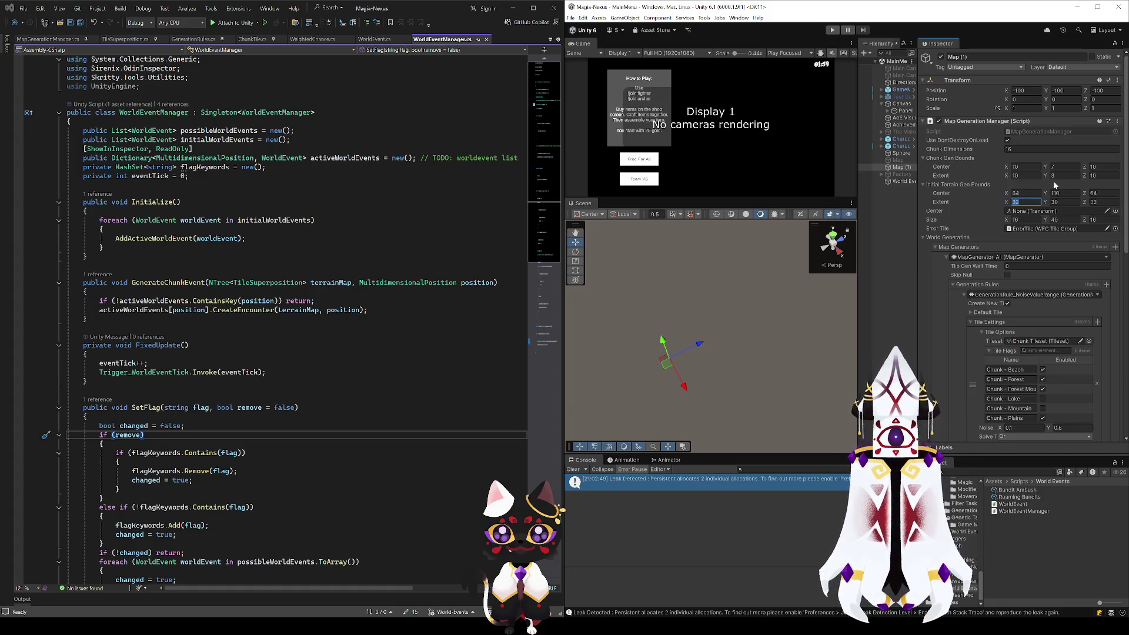
left_click(831, 31)
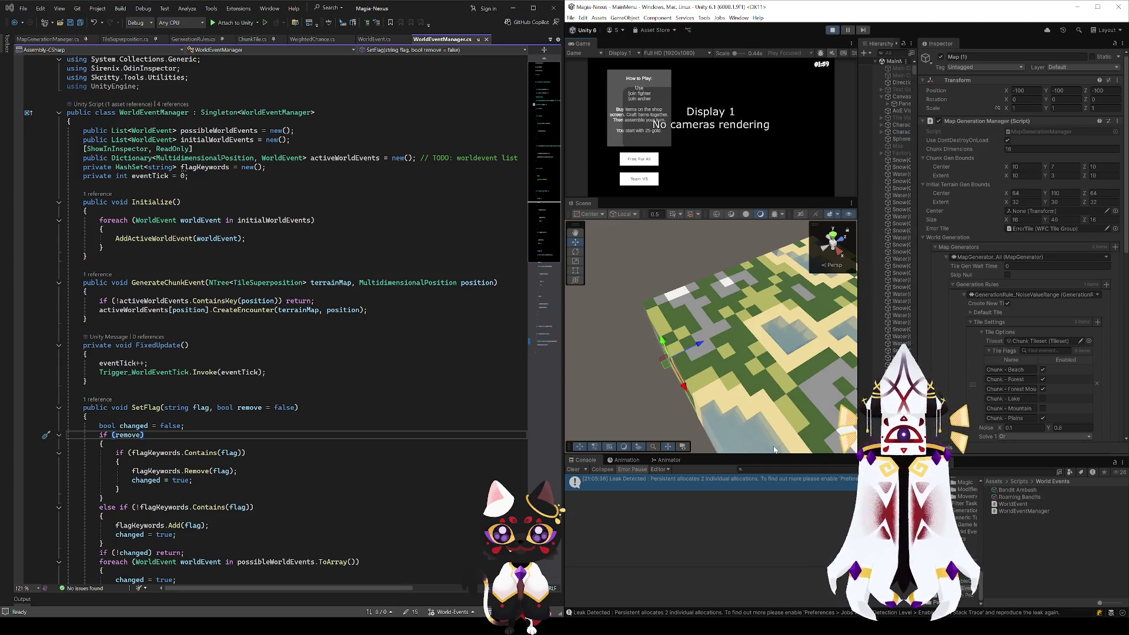
Step: Orbit and zoom over the grass, forest, sand, water and snow tiles, then stop the test
scroll(775, 365, "down", 5)
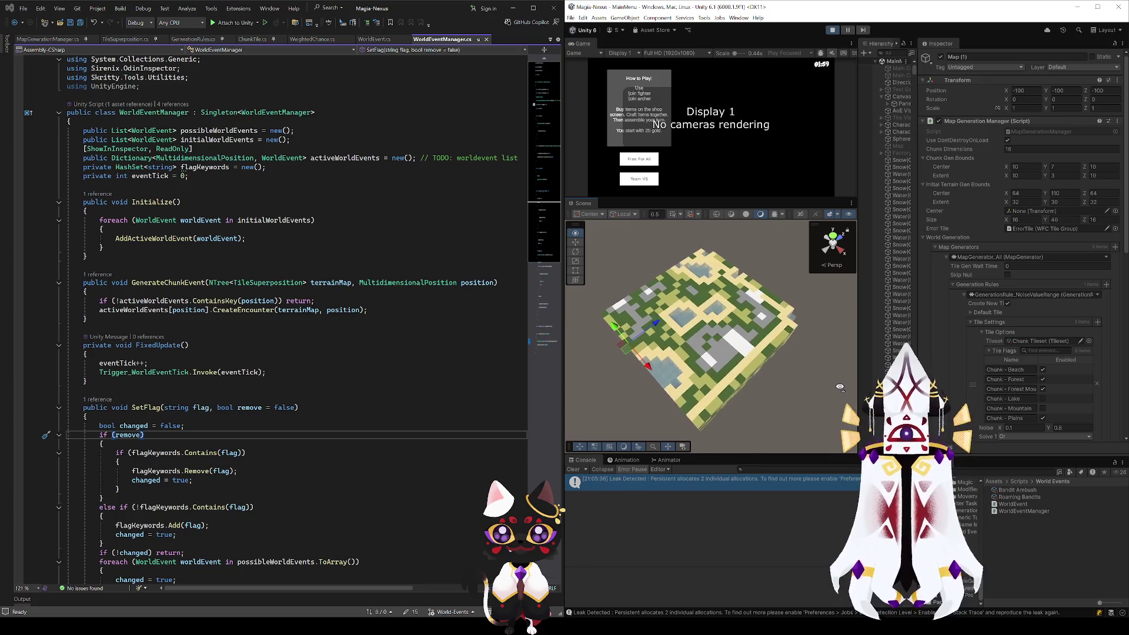
left_click_drag(840, 387, 698, 372)
scroll(695, 374, "up", 10)
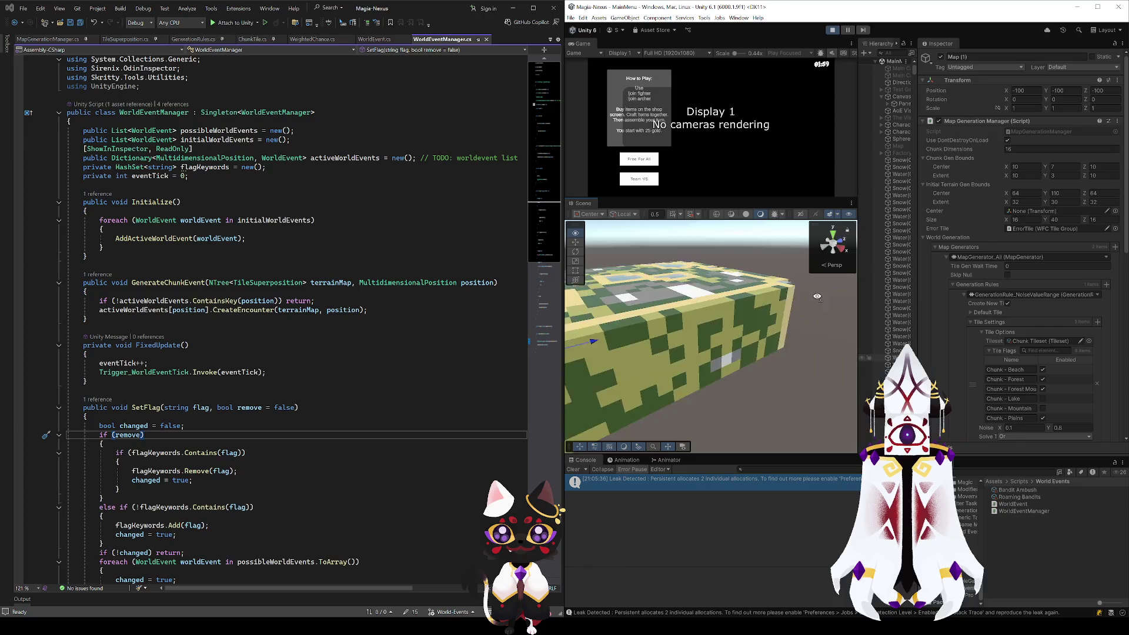
scroll(709, 322, "up", 5)
mouse_move(729, 329)
left_mouse_down()
mouse_move(646, 321)
mouse_move(635, 282)
left_mouse_up()
scroll(708, 321, "down", 5)
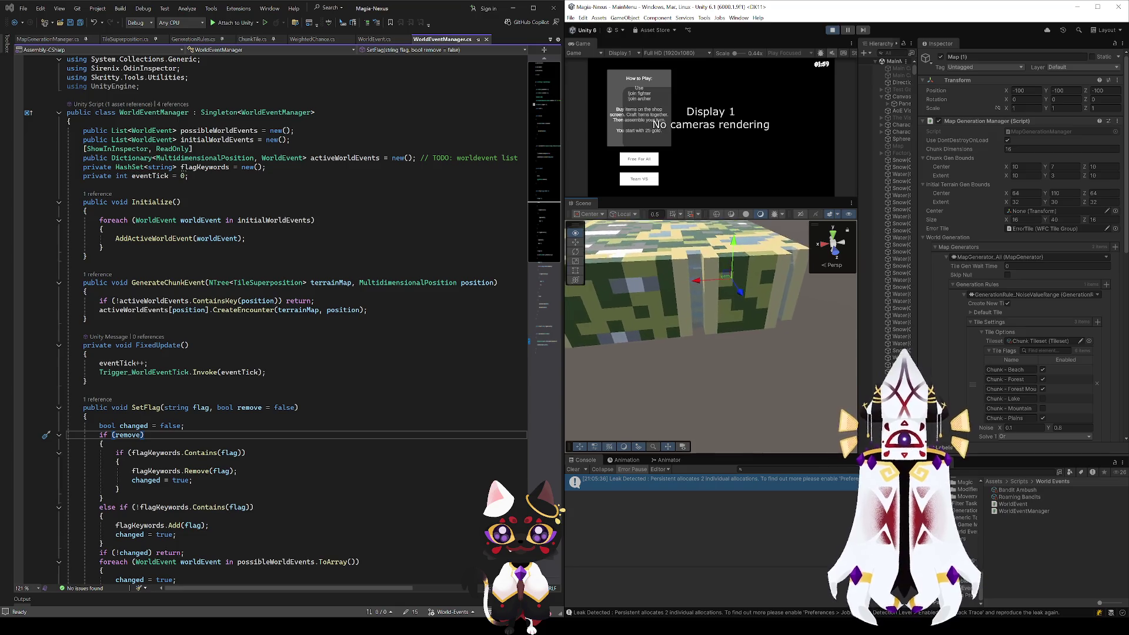
scroll(709, 293, "up", 3)
scroll(711, 330, "down", 3)
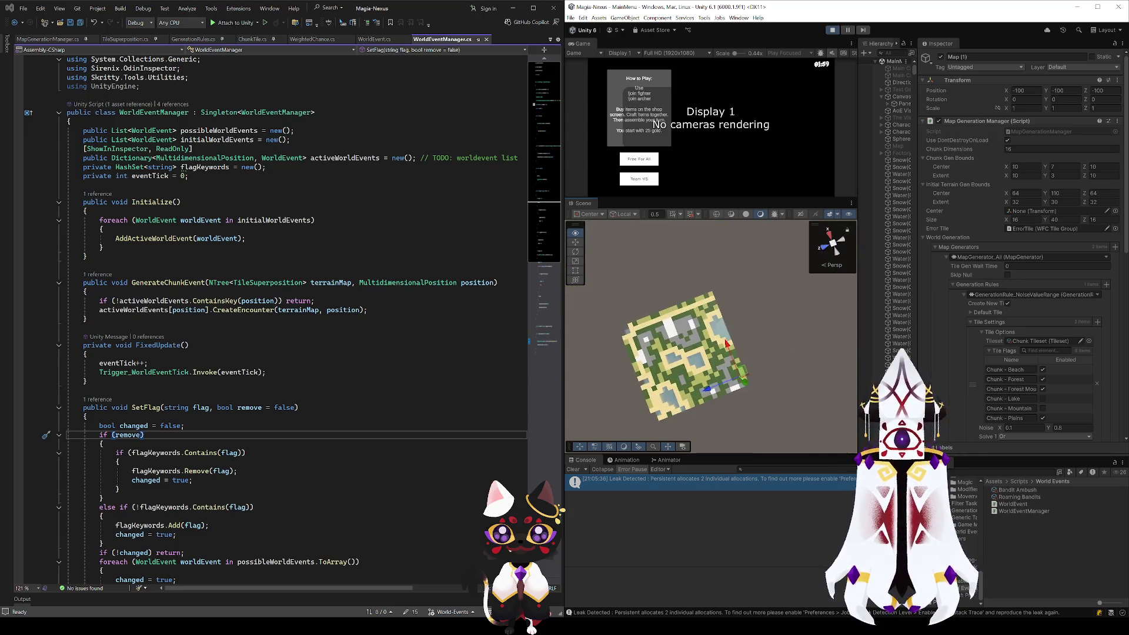
mouse_move(712, 329)
left_mouse_down()
mouse_move(756, 241)
mouse_move(568, 353)
left_mouse_up()
scroll(712, 329, "down", 5)
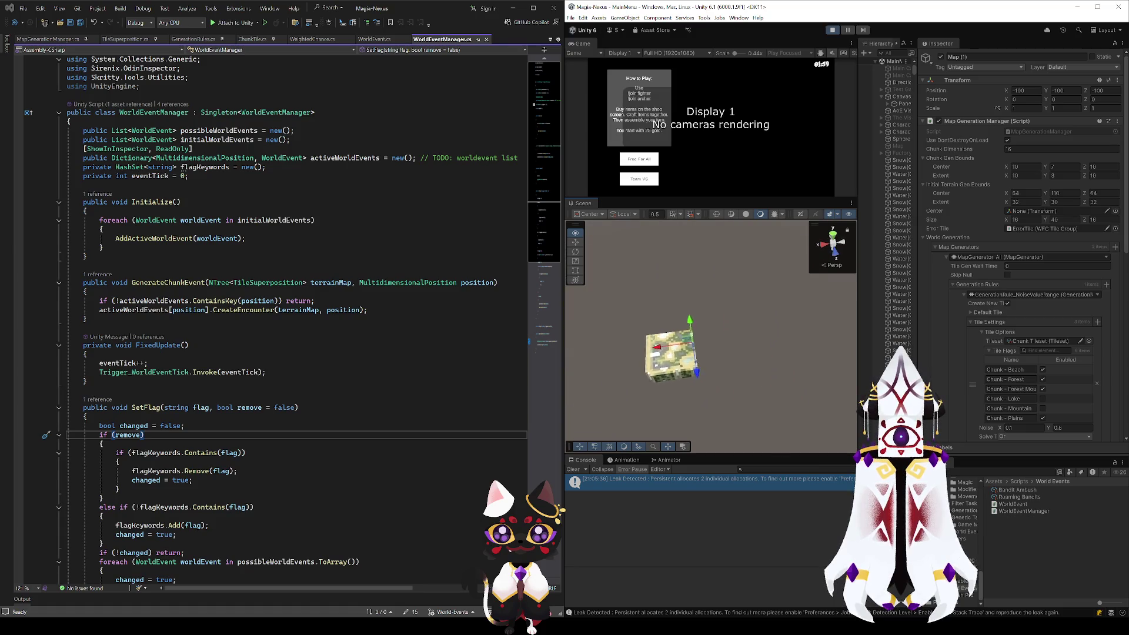
scroll(711, 329, "up", 8)
scroll(669, 326, "down", 2)
left_click(831, 30)
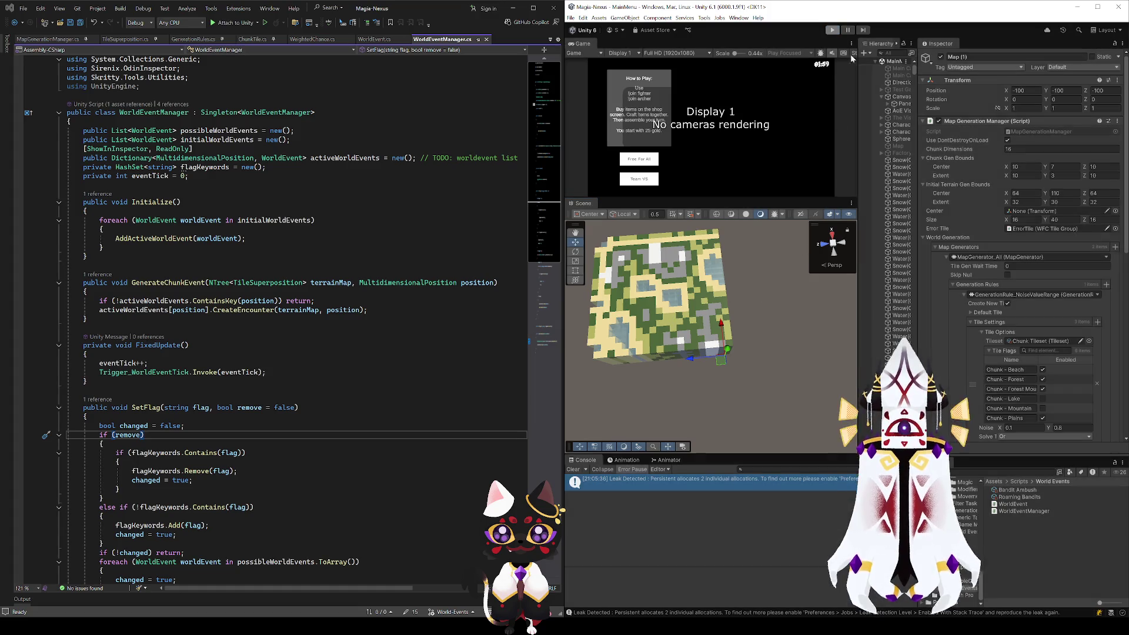
Step: Change Chunk Dimensions to 8 and rerun the game to view the smaller chunks
left_click(1024, 150)
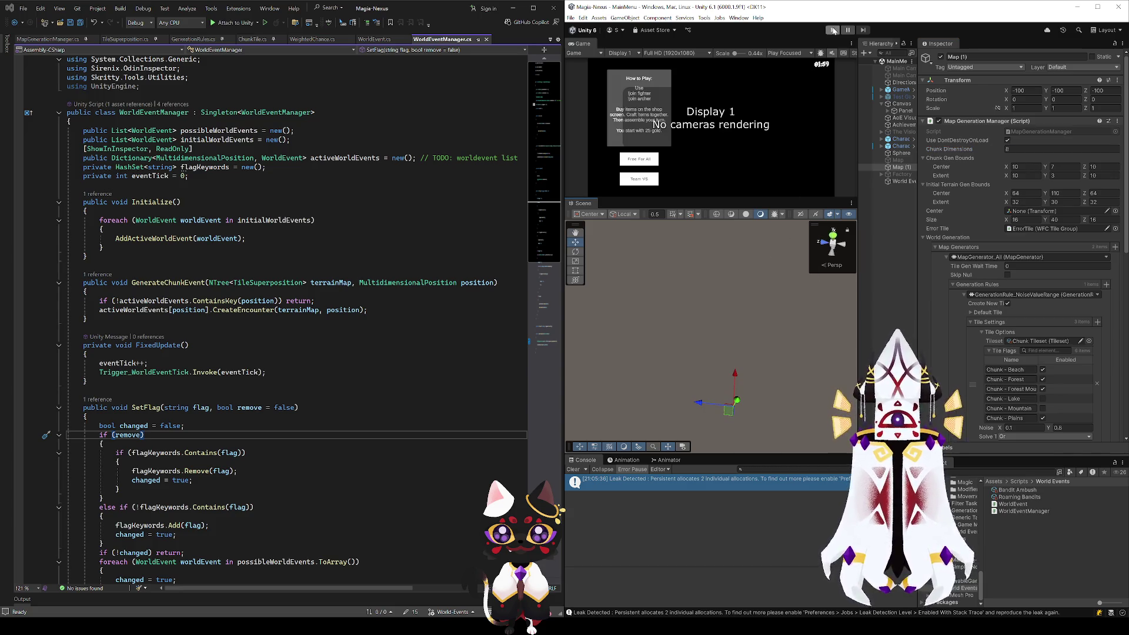
left_click(834, 31)
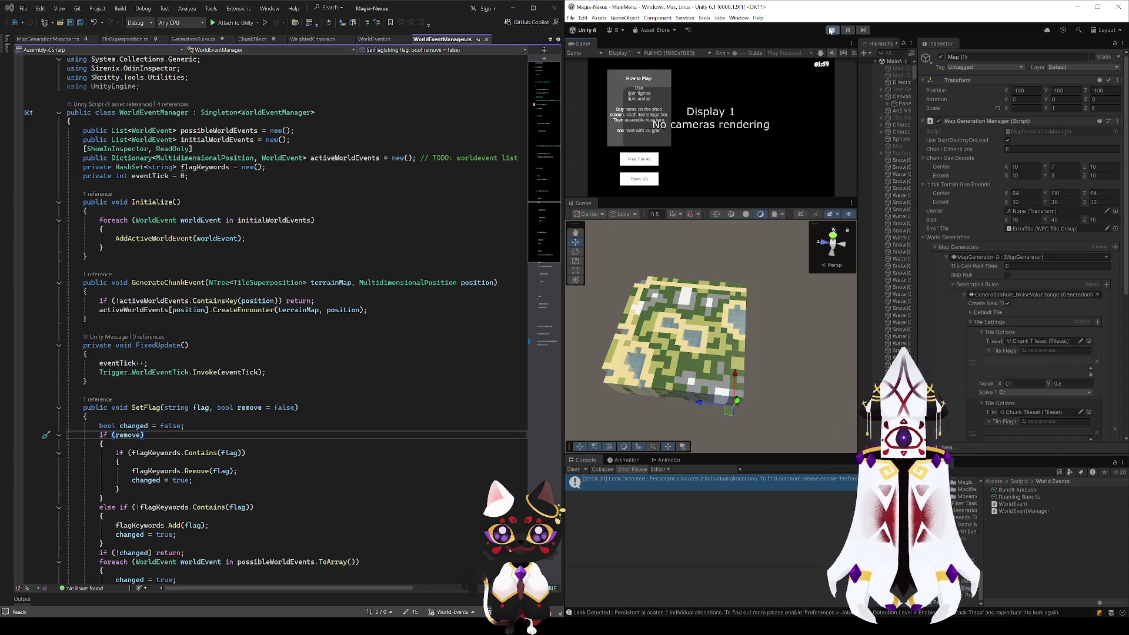
mouse_move(812, 247)
left_mouse_down()
mouse_move(822, 236)
mouse_move(705, 330)
mouse_move(694, 352)
mouse_move(782, 247)
mouse_move(849, 115)
left_mouse_up()
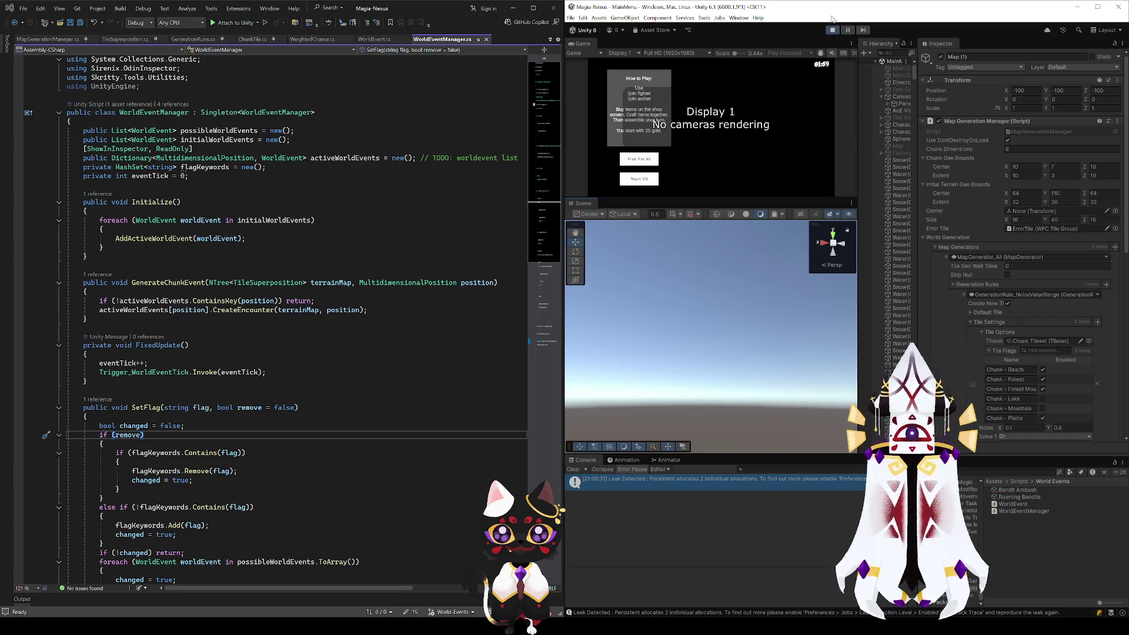
Step: Rerun the game with Center Y at 3 and orbit down to the new map
left_click(834, 33)
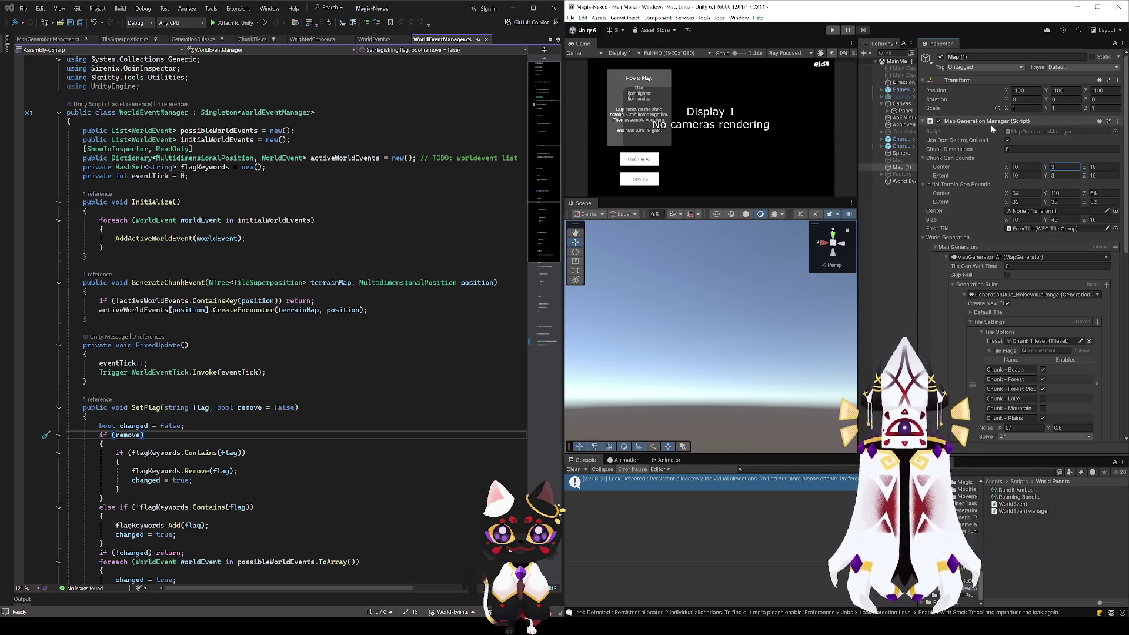
left_click(832, 29)
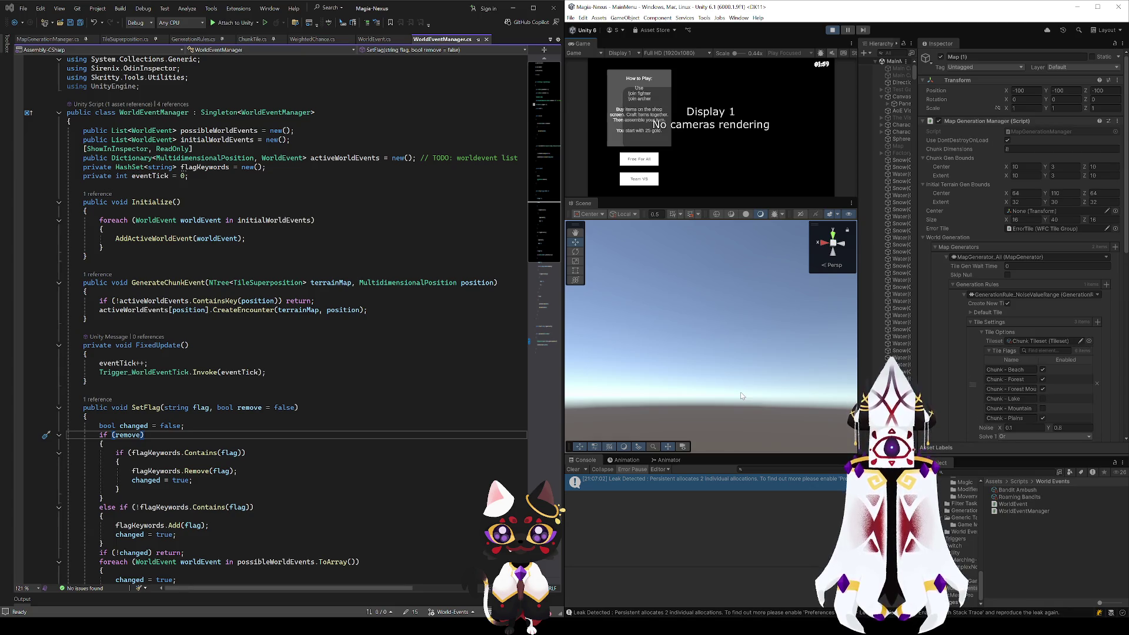
mouse_move(756, 400)
left_mouse_down()
mouse_move(621, 548)
mouse_move(690, 538)
mouse_move(706, 590)
mouse_move(760, 509)
mouse_move(722, 495)
mouse_move(754, 502)
left_mouse_up()
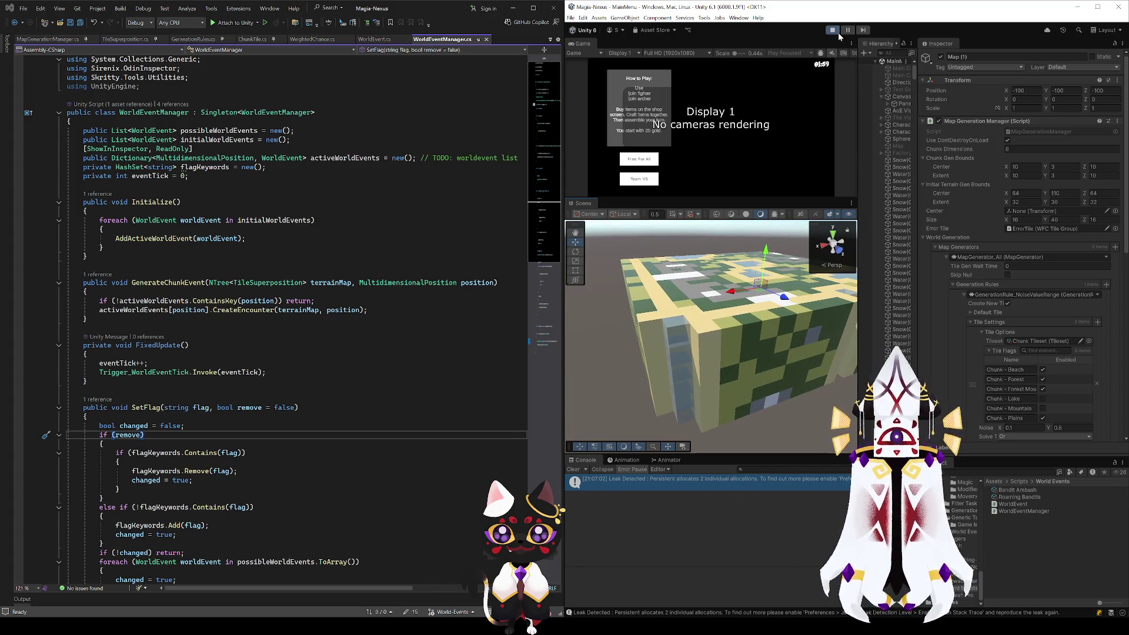
Step: Set Chunk Gen Bounds Center Y and Extent Y to 8, then replay and view the hills
left_click(835, 31)
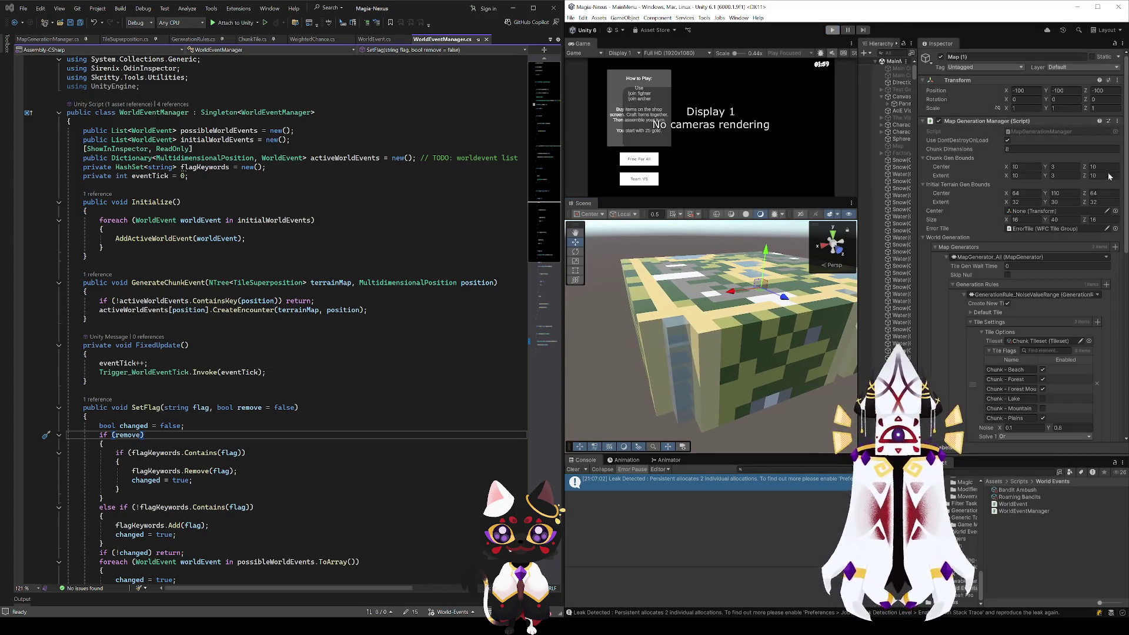
left_click(1059, 175)
type("5")
left_click(1064, 167)
type("8")
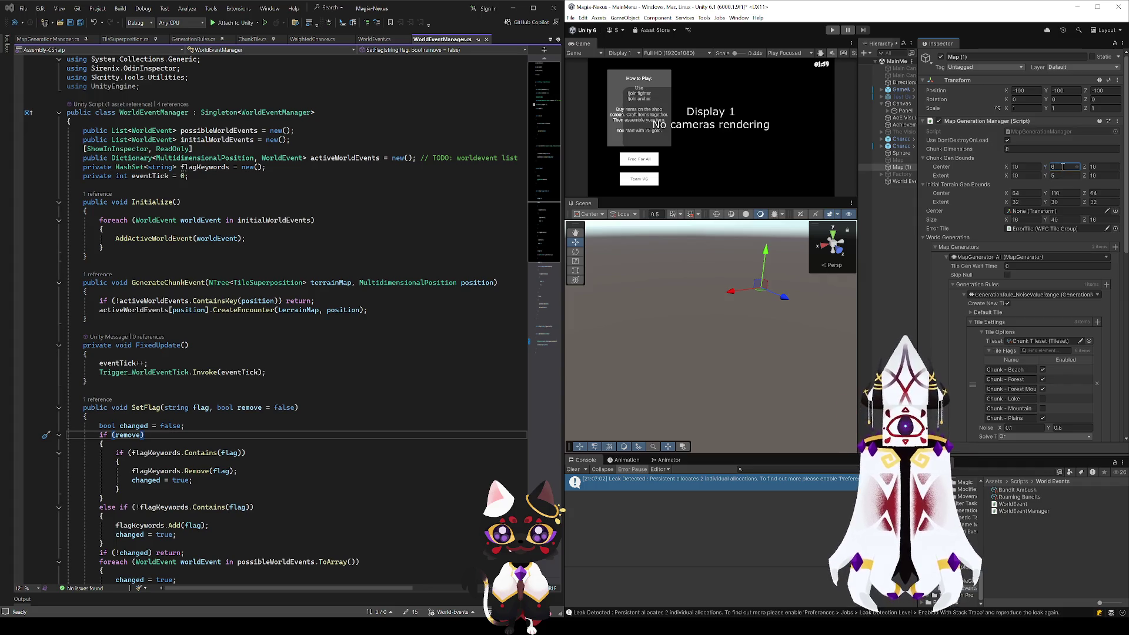
key("Tab")
key("Tab")
key("Tab")
type("8")
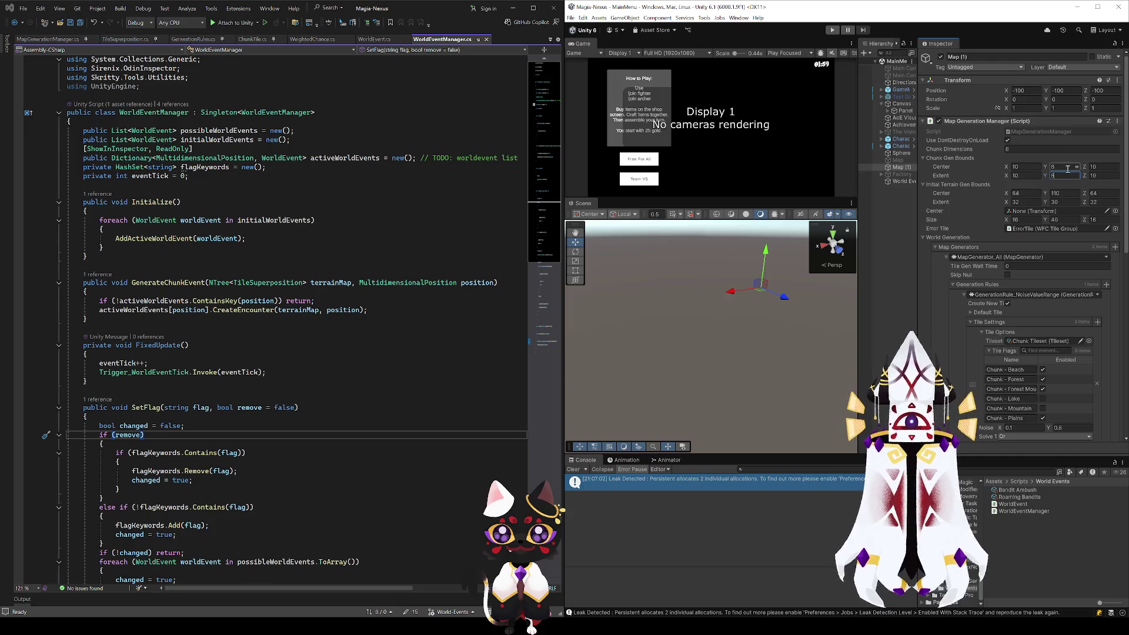
left_click(832, 30)
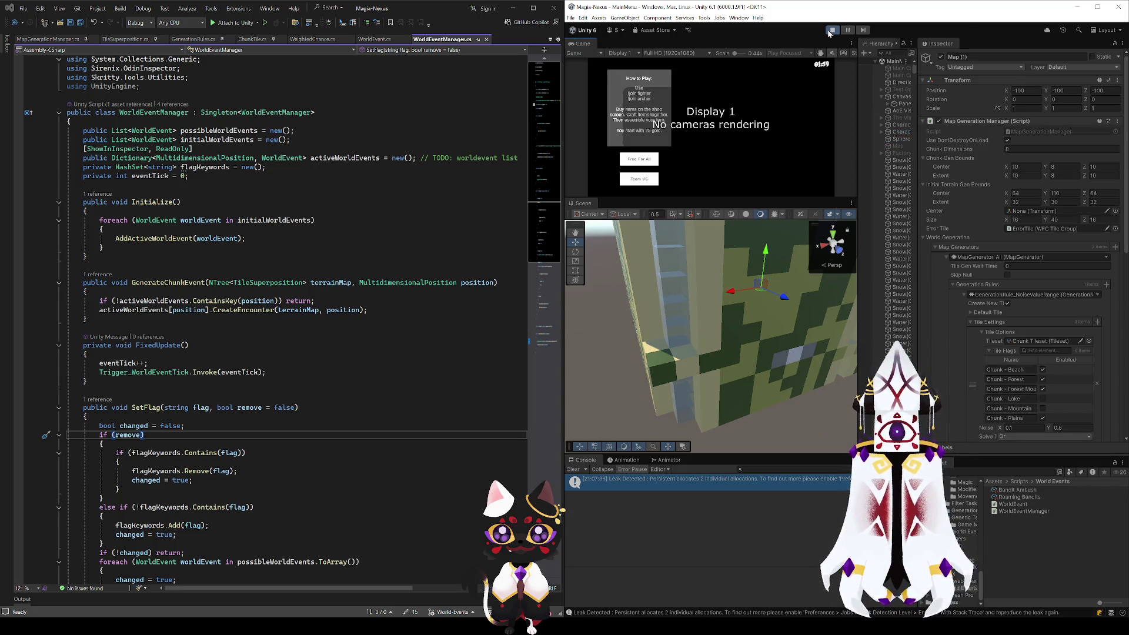
mouse_move(715, 259)
left_mouse_down()
mouse_move(839, 297)
mouse_move(849, 197)
mouse_move(705, 493)
mouse_move(644, 499)
mouse_move(779, 426)
mouse_move(647, 459)
mouse_move(668, 479)
mouse_move(580, 409)
mouse_move(588, 426)
mouse_move(657, 238)
mouse_move(652, 494)
mouse_move(676, 483)
left_mouse_up()
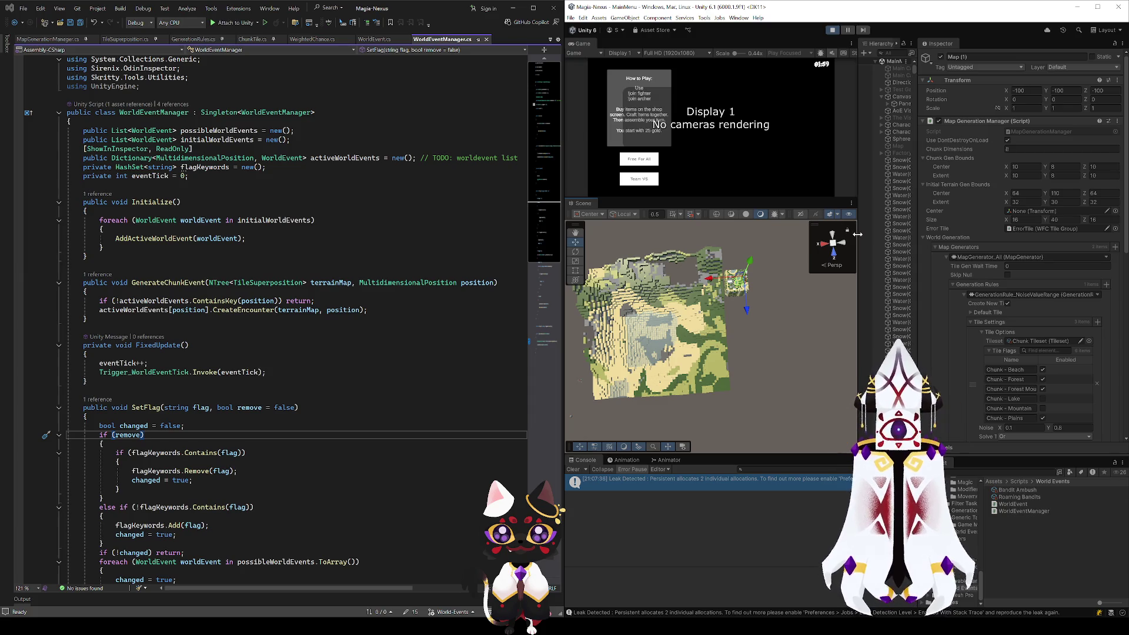
Step: Widen the Scene view, deselect Map (1), and orbit and zoom across the terrain chunks
left_click_drag(915, 235, 970, 235)
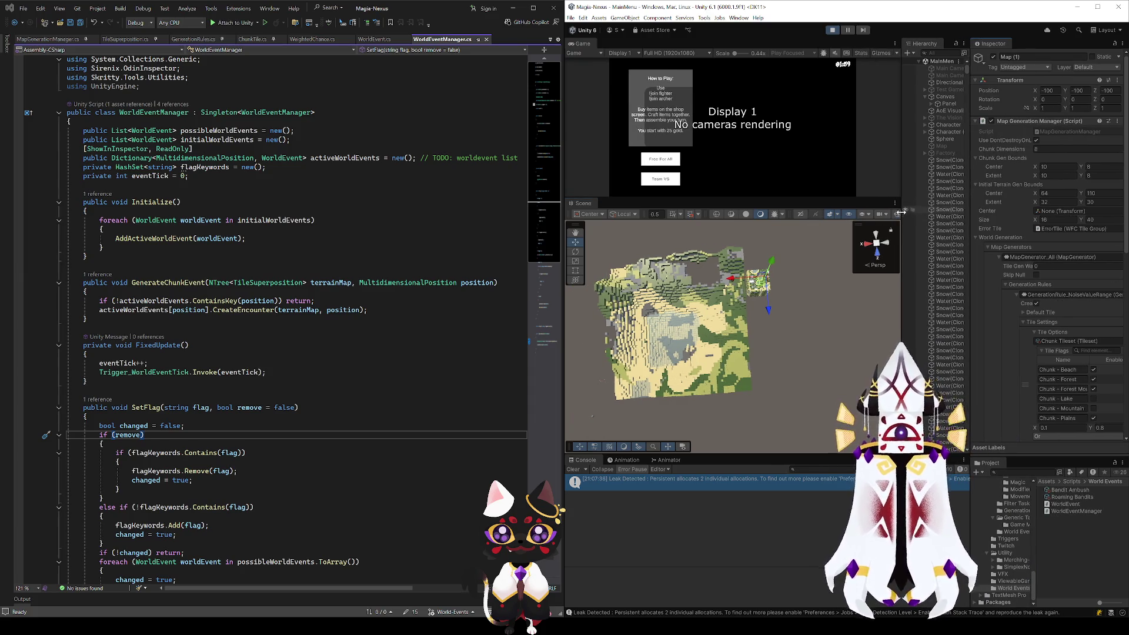
left_click(897, 216)
left_click_drag(764, 329, 646, 377)
scroll(732, 335, "down", 5)
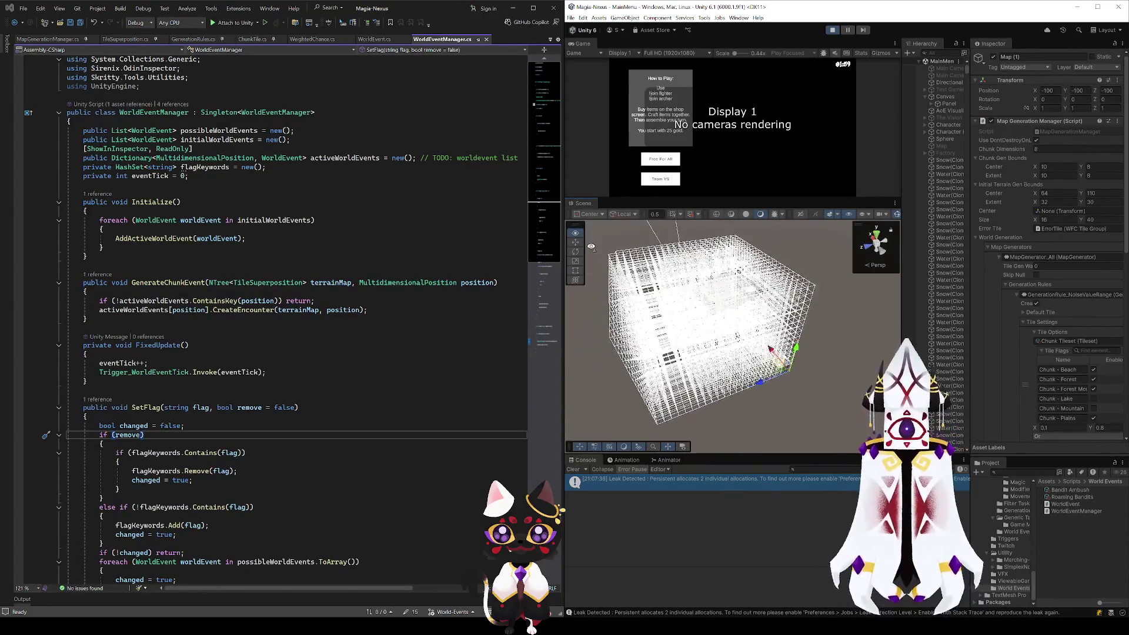
scroll(732, 329, "up", 5)
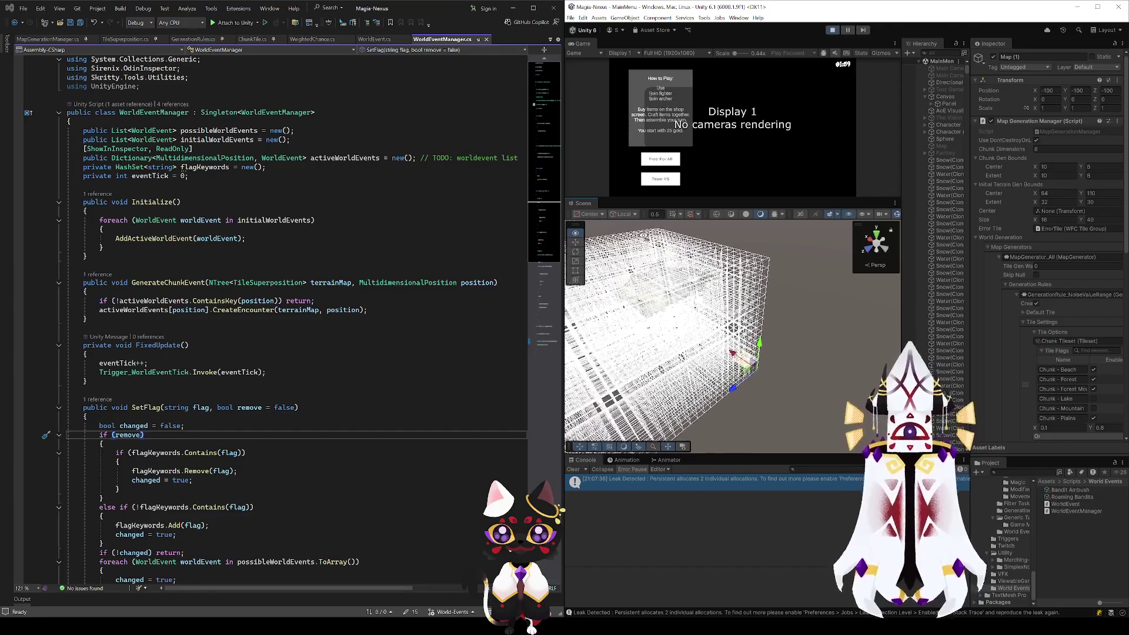
left_click(803, 371)
mouse_move(728, 424)
left_mouse_down()
mouse_move(730, 332)
mouse_move(808, 305)
mouse_move(704, 323)
mouse_move(836, 366)
mouse_move(616, 535)
mouse_move(841, 249)
left_mouse_up()
scroll(736, 357, "up", 5)
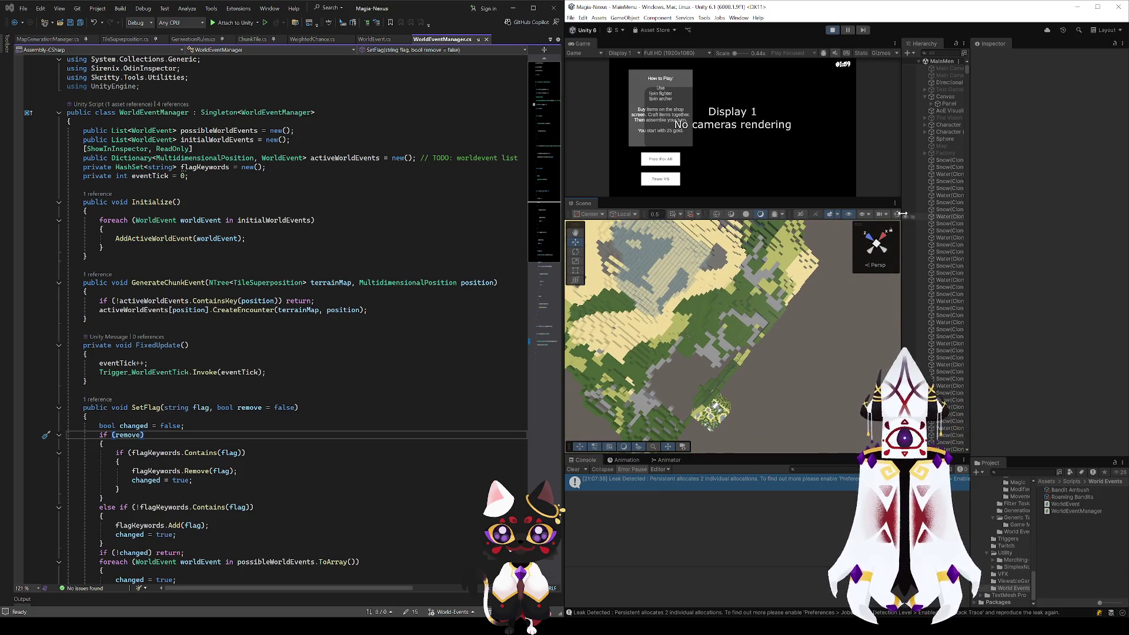
Step: Switch the Scene view to a top-down orthographic view and pan across the terrain
left_click(876, 243)
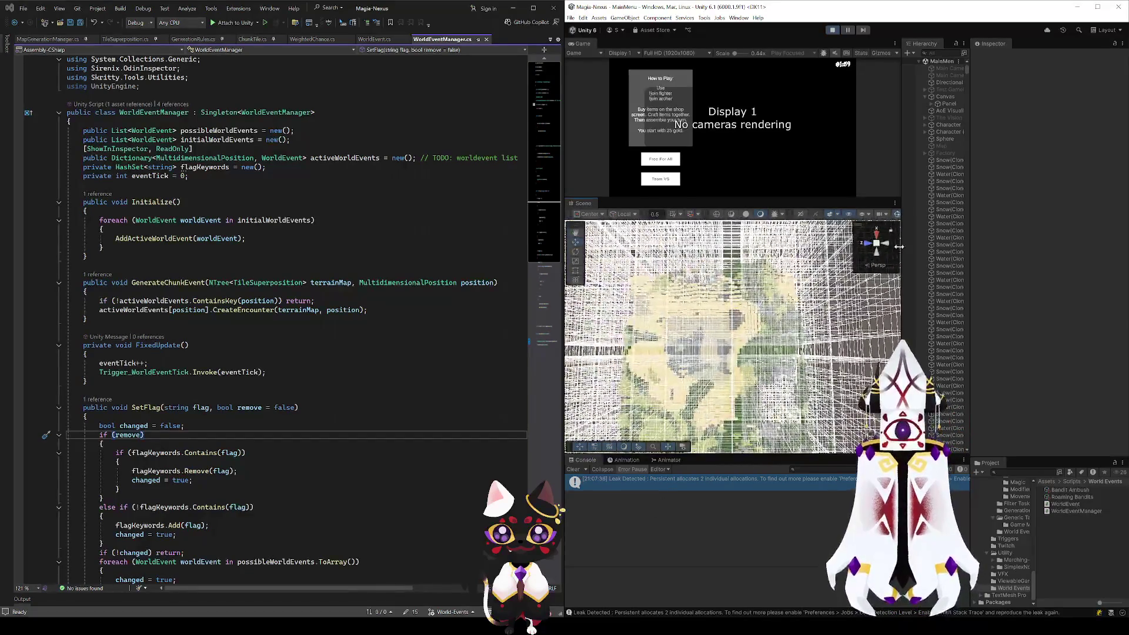
left_click(874, 266)
left_click_drag(760, 349, 767, 235)
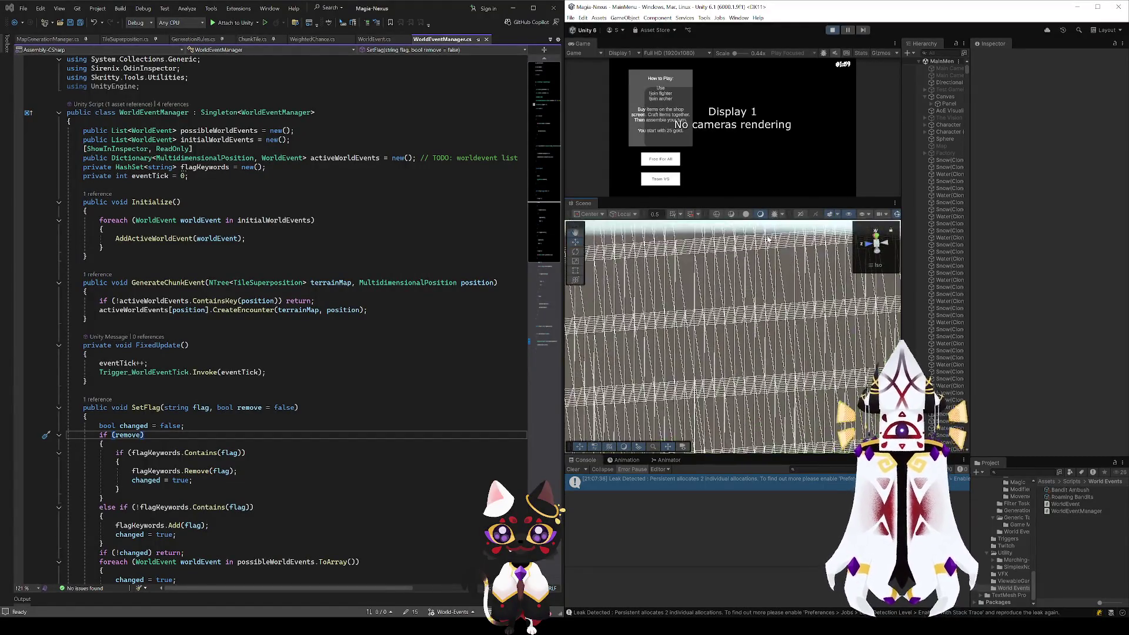
left_click(876, 236)
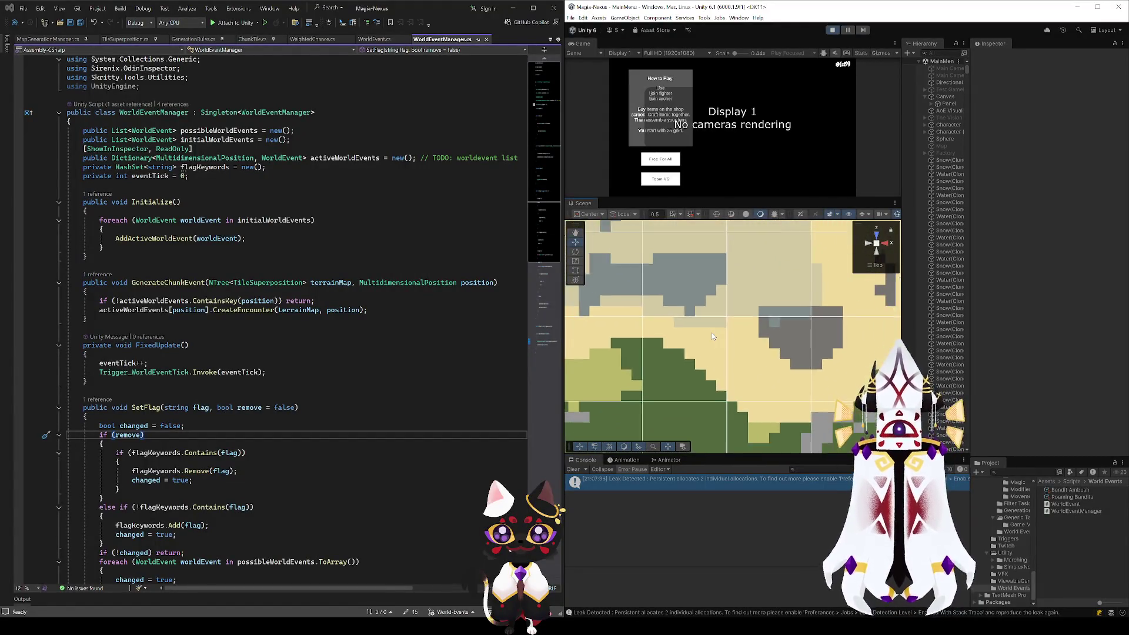
scroll(709, 338, "down", 5)
mouse_move(723, 335)
left_mouse_down()
mouse_move(747, 324)
mouse_move(745, 350)
mouse_move(762, 366)
left_mouse_up()
key("Right")
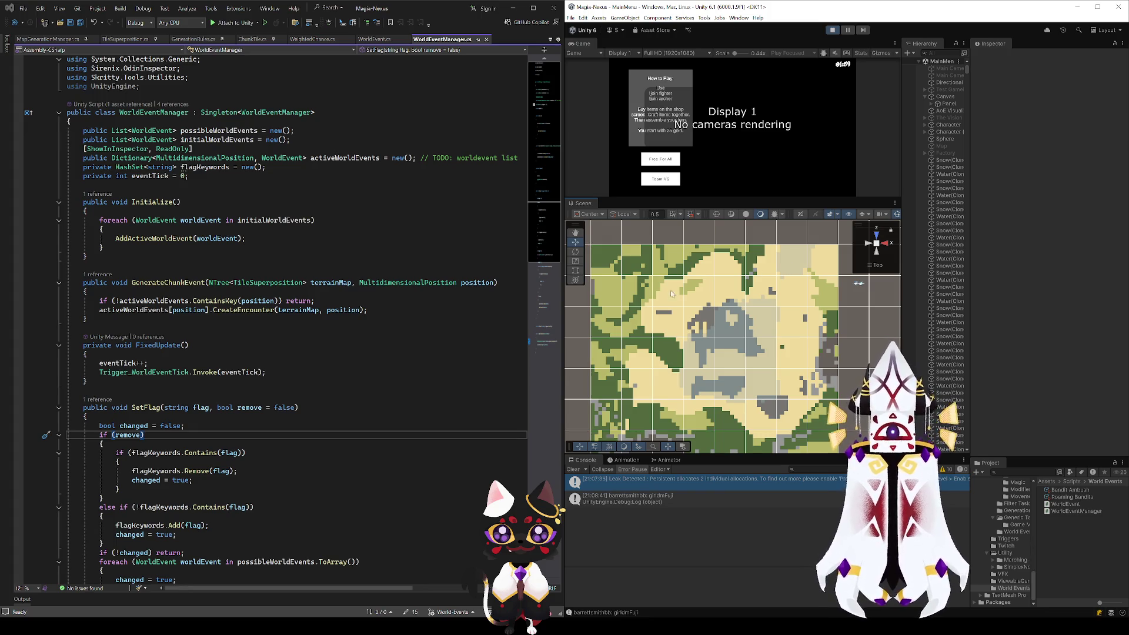
left_click_drag(684, 357, 774, 373)
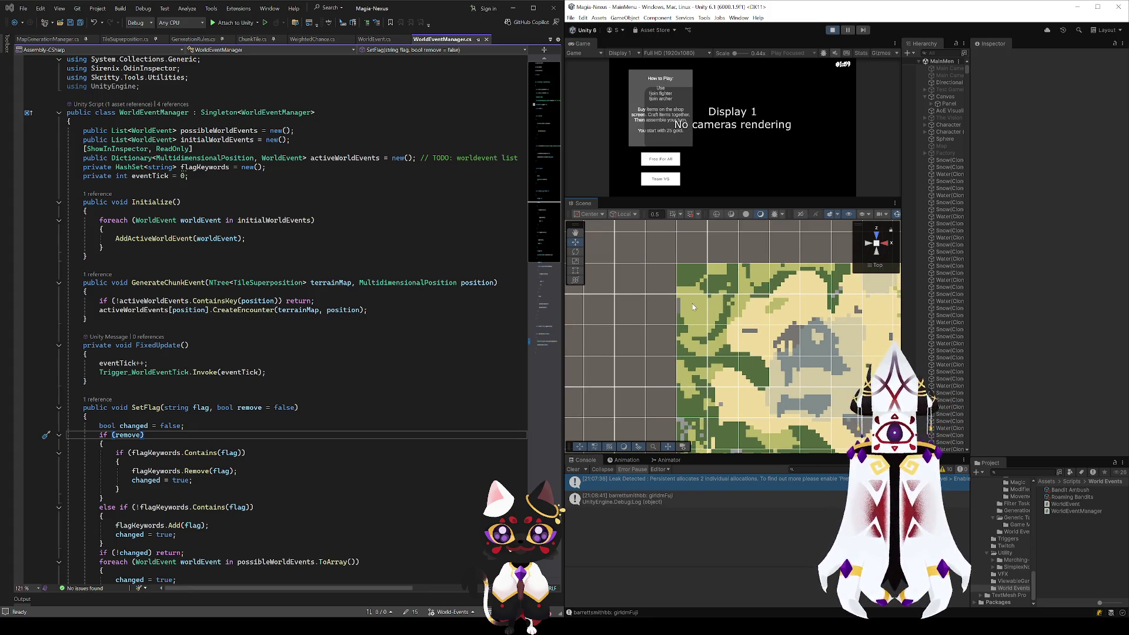
left_click_drag(699, 384, 689, 283)
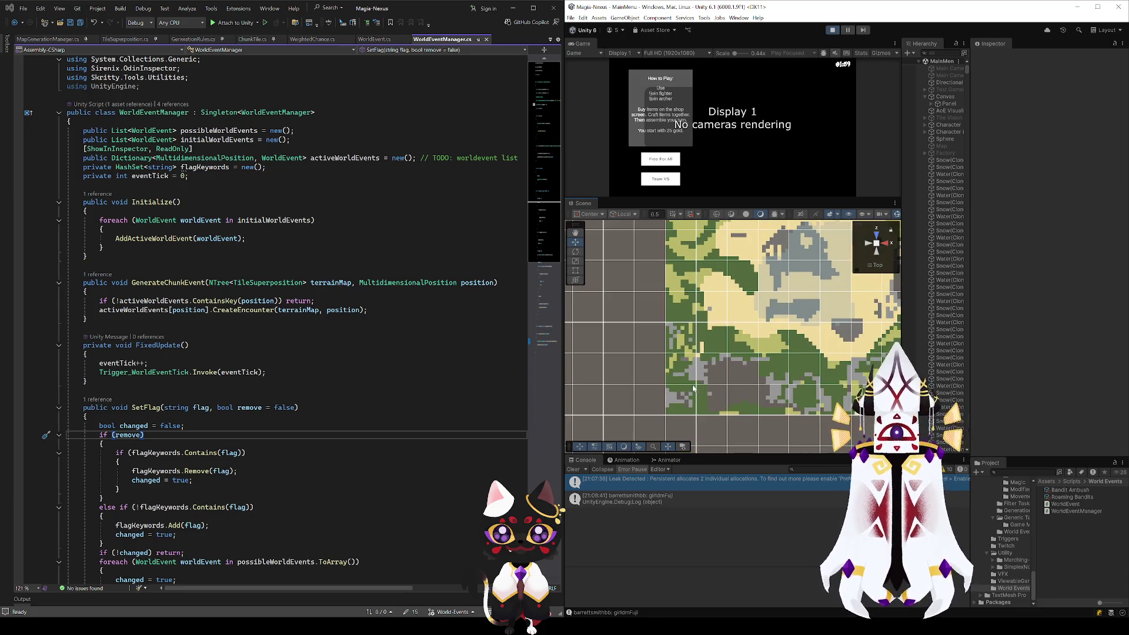
mouse_move(714, 360)
left_mouse_down()
mouse_move(735, 341)
mouse_move(744, 360)
mouse_move(789, 275)
left_mouse_up()
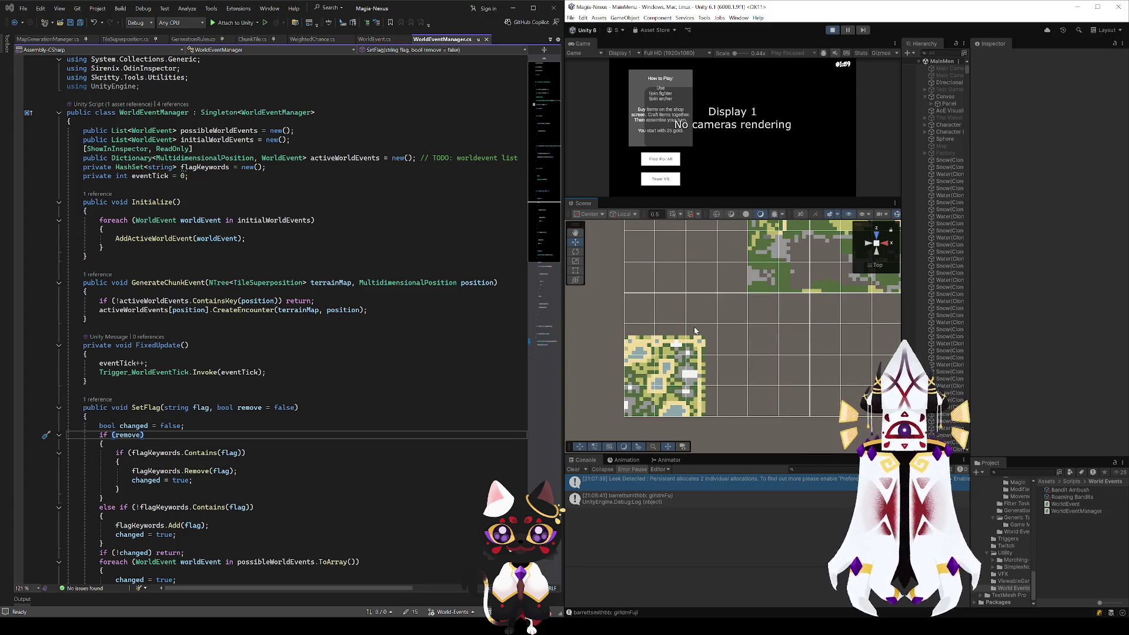
scroll(695, 331, "down", 3)
left_click_drag(694, 331, 741, 278)
scroll(679, 351, "up", 3)
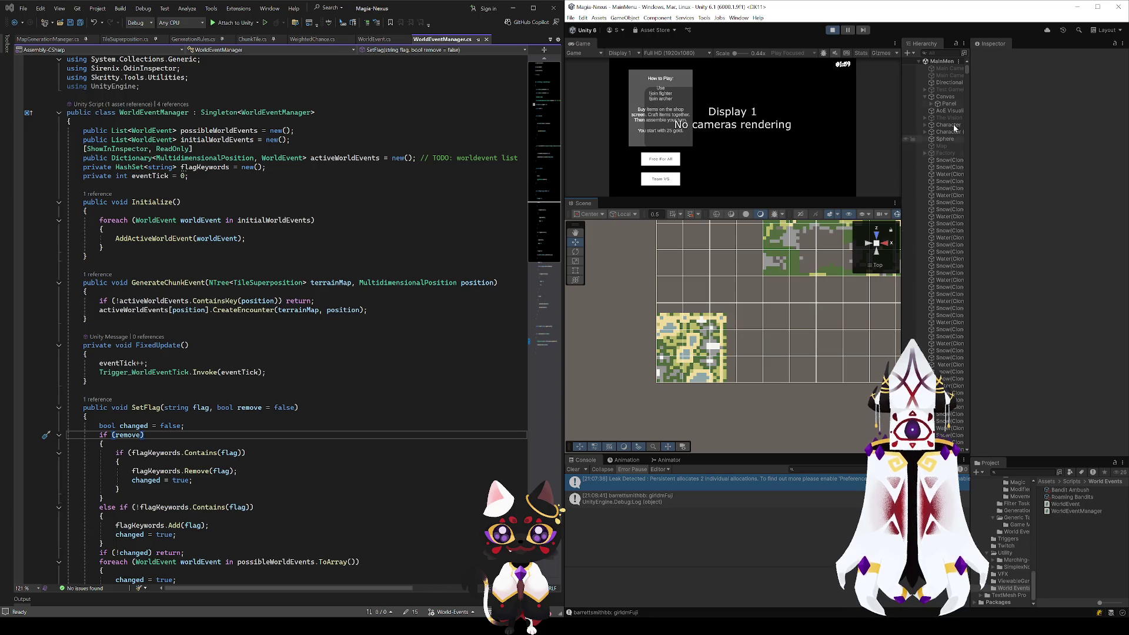
Step: Assign the Sphere as Map (1)'s generation Center
mouse_move(967, 69)
left_mouse_down()
mouse_move(964, 409)
mouse_move(948, 438)
left_mouse_up()
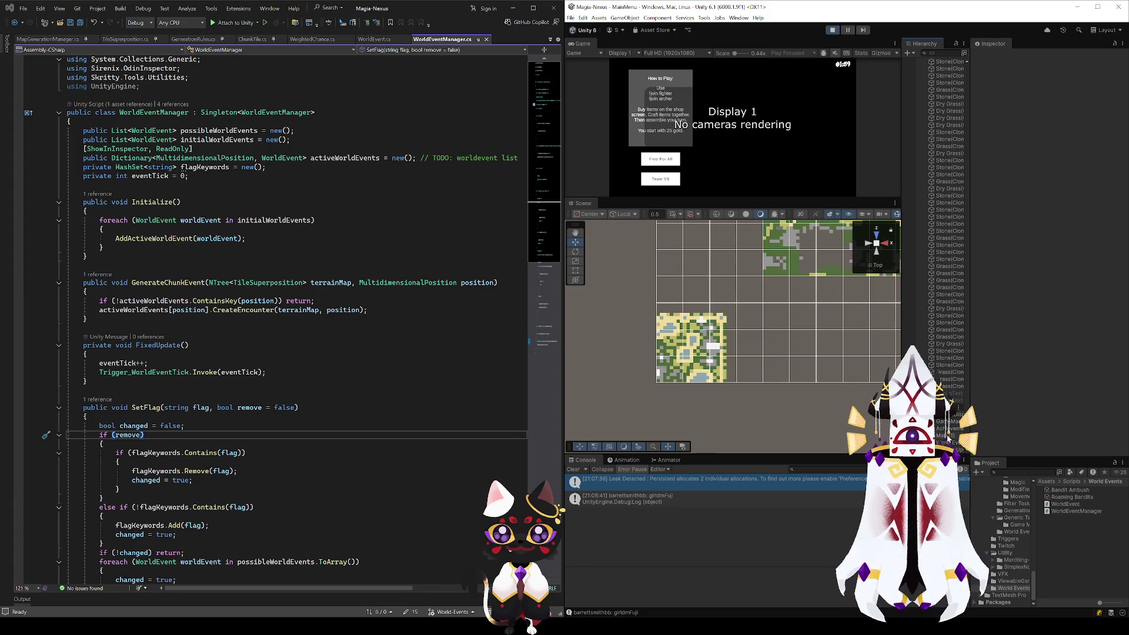
left_click(945, 436)
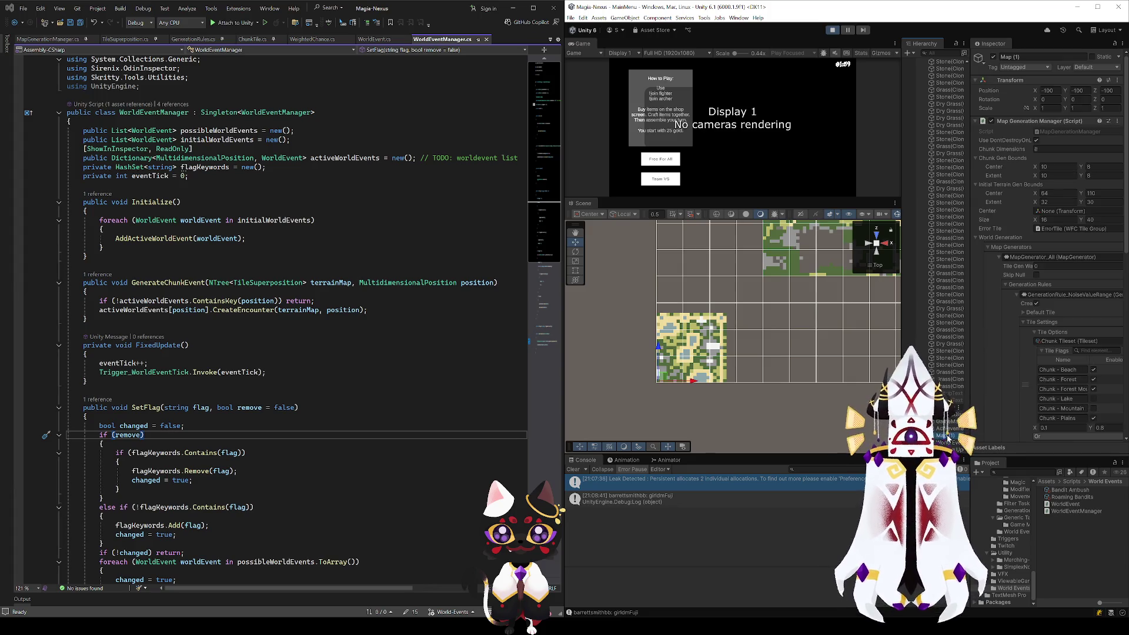
left_click(1043, 211)
scroll(955, 348, "up", 5)
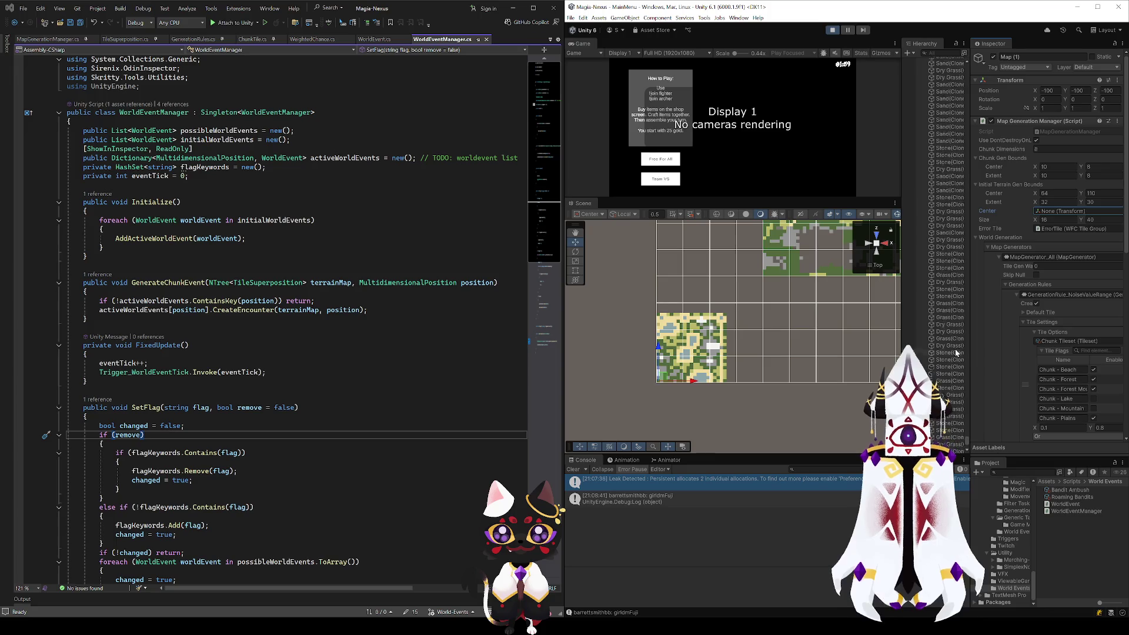
left_click_drag(968, 442, 969, 92)
mouse_move(942, 139)
left_mouse_down()
mouse_move(1053, 261)
mouse_move(1050, 215)
left_mouse_up()
left_click(1050, 212)
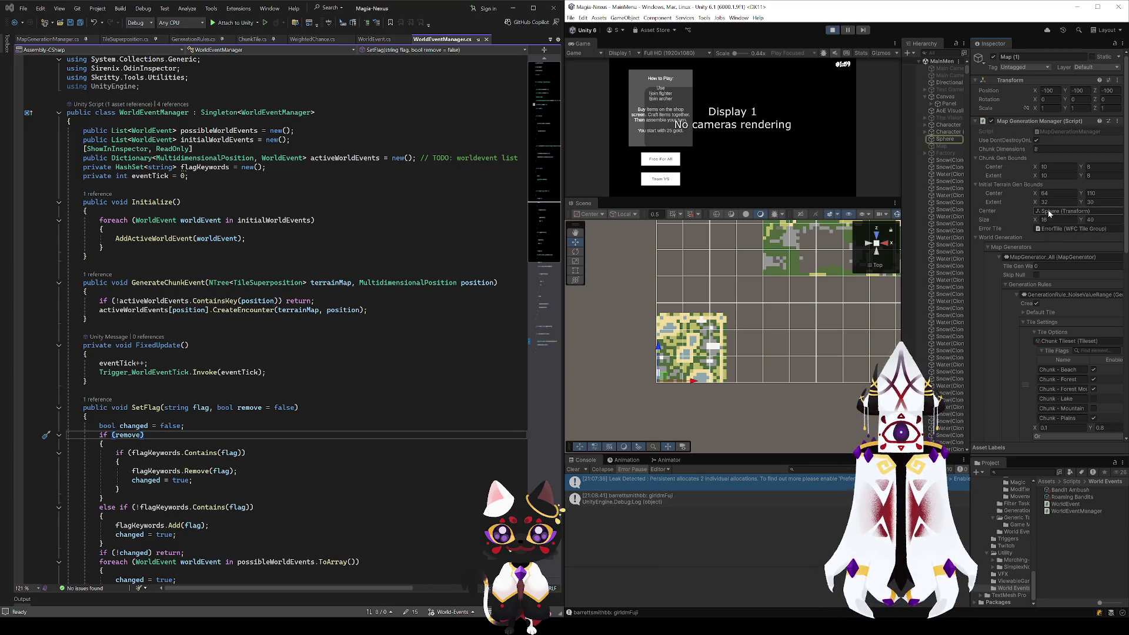
Step: Select the Sphere and move it right and down across the map
left_click(947, 140)
left_click_drag(774, 361, 902, 227)
left_click(877, 236)
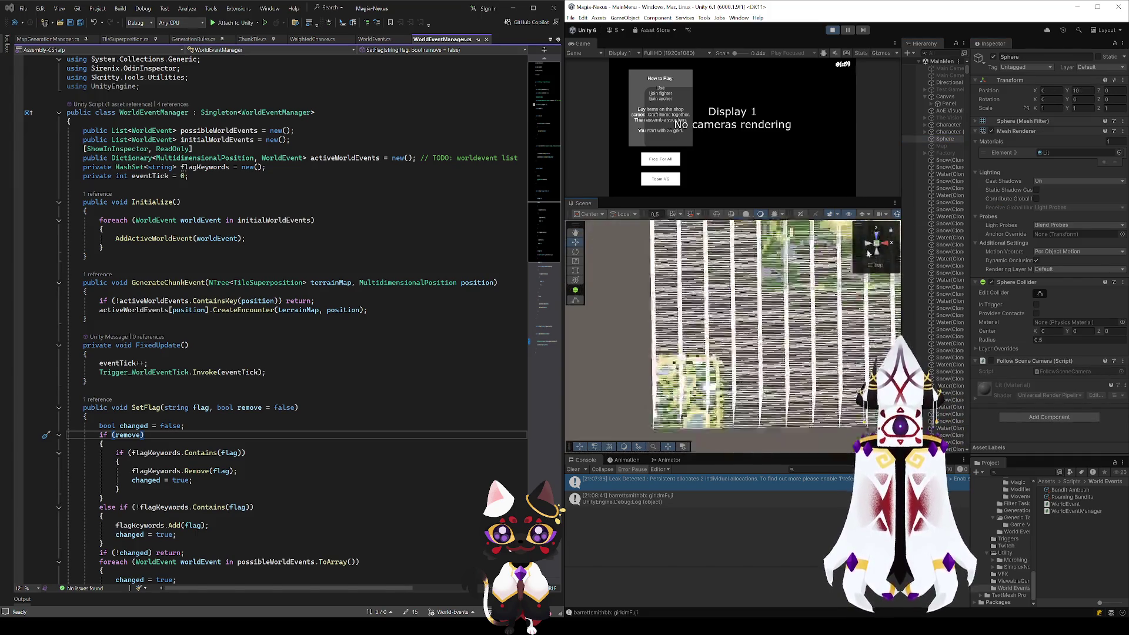
left_click_drag(764, 314, 740, 370)
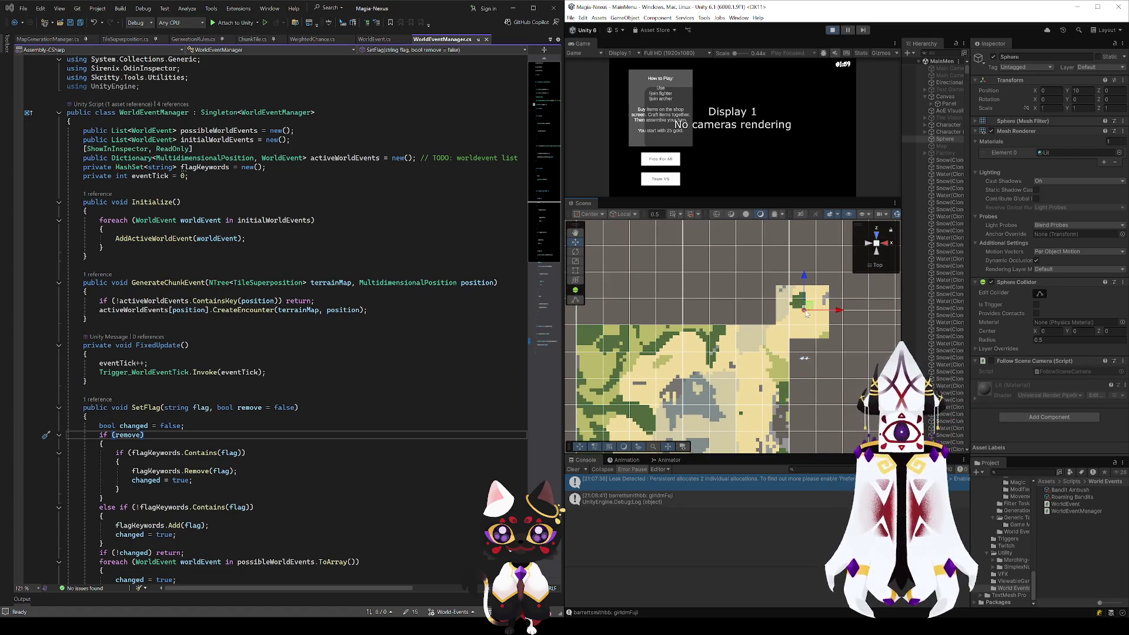
key("w")
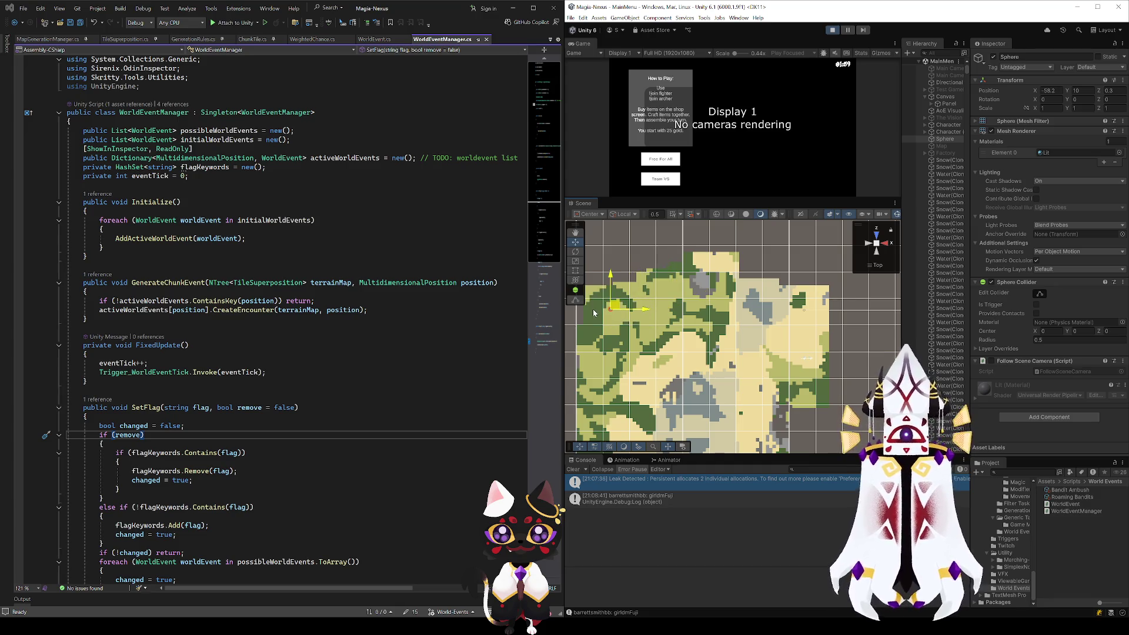
left_click_drag(652, 334, 838, 263)
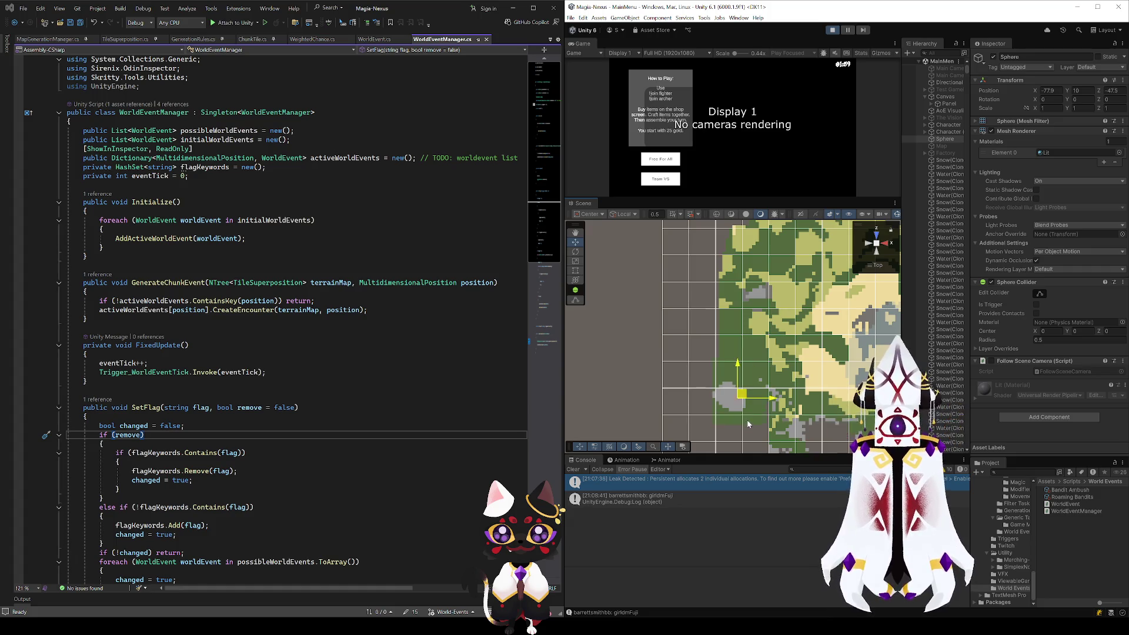
left_click_drag(814, 338, 777, 242)
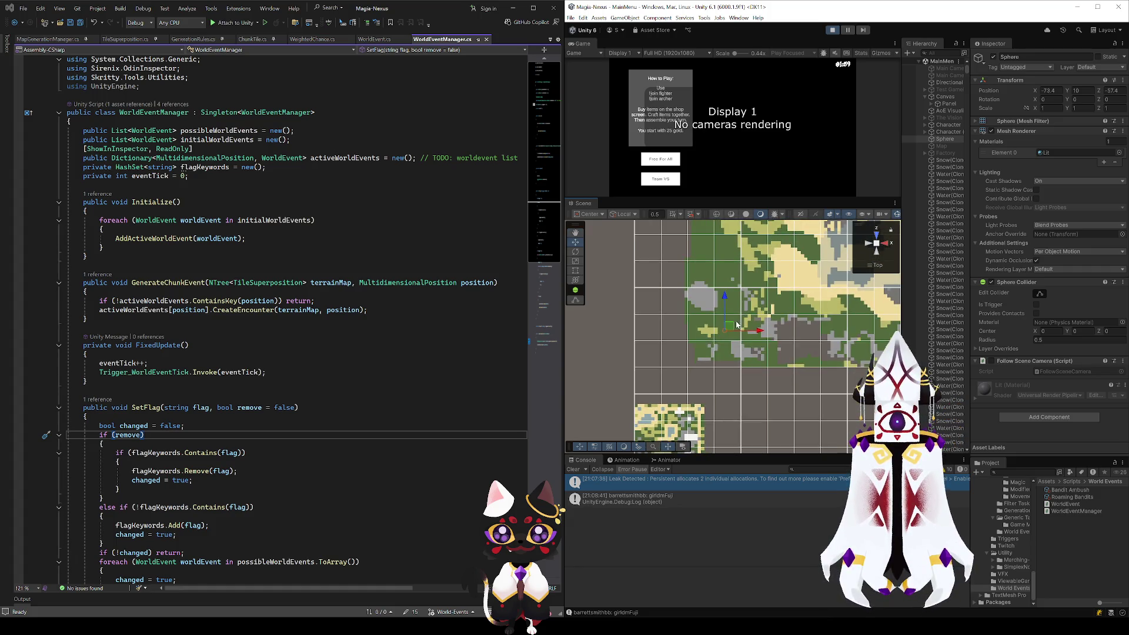
left_click_drag(729, 326, 815, 344)
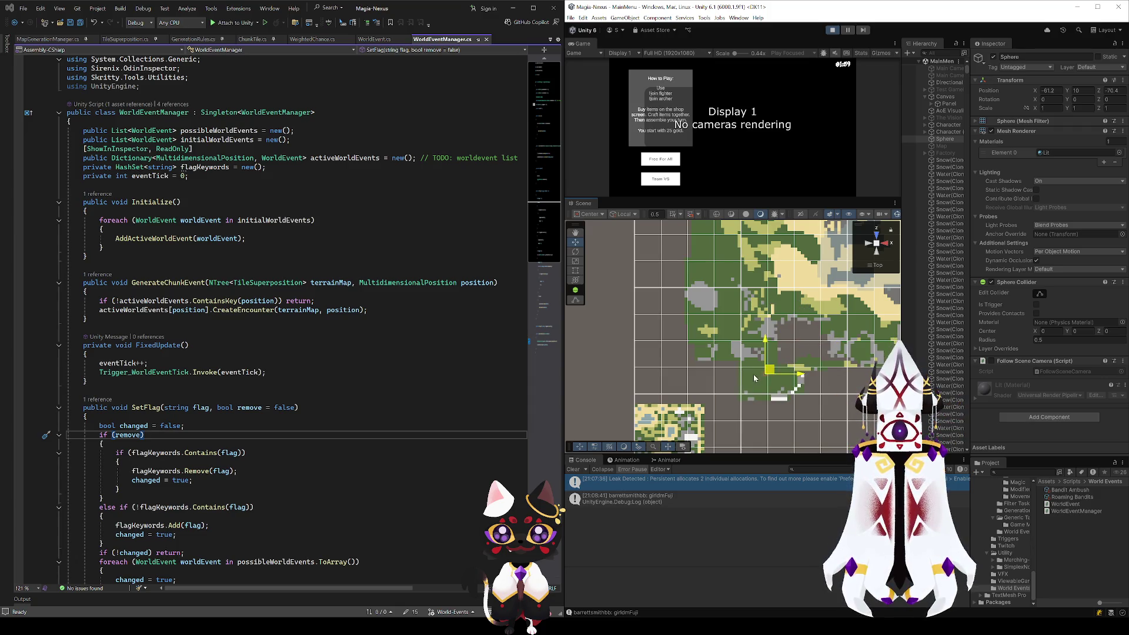
mouse_move(755, 378)
left_mouse_down()
mouse_move(790, 418)
mouse_move(819, 377)
left_mouse_up()
left_click(876, 243)
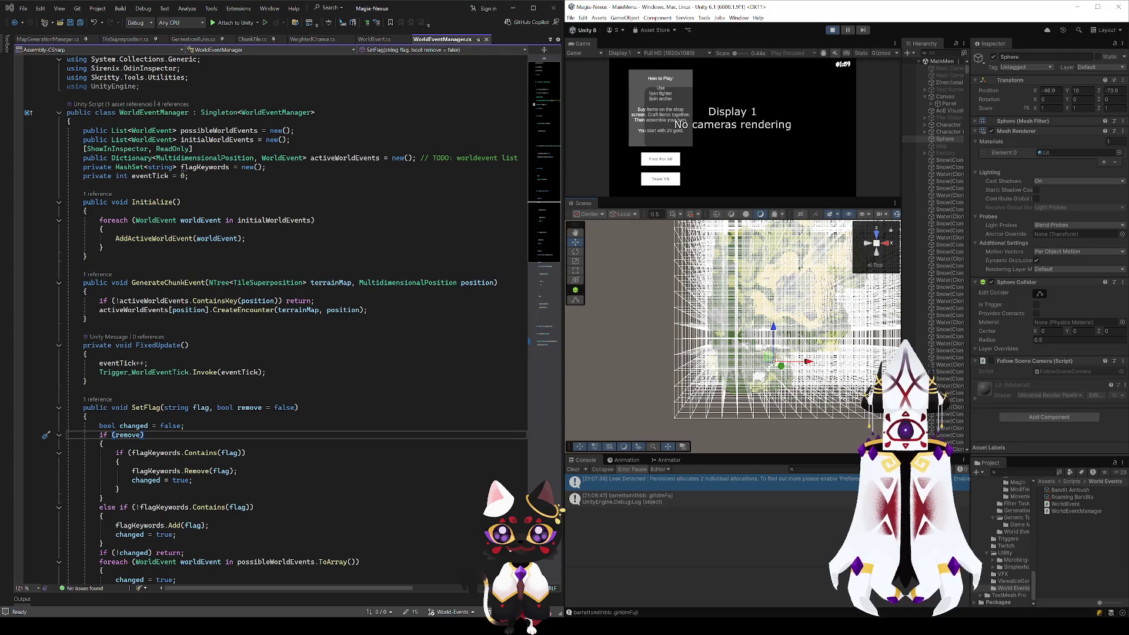
Step: Raise and lower the Sphere to sit above the small terrain cube, then frame it
mouse_move(812, 329)
left_mouse_down()
mouse_move(807, 288)
mouse_move(823, 284)
mouse_move(1104, 278)
mouse_move(1064, 286)
left_mouse_up()
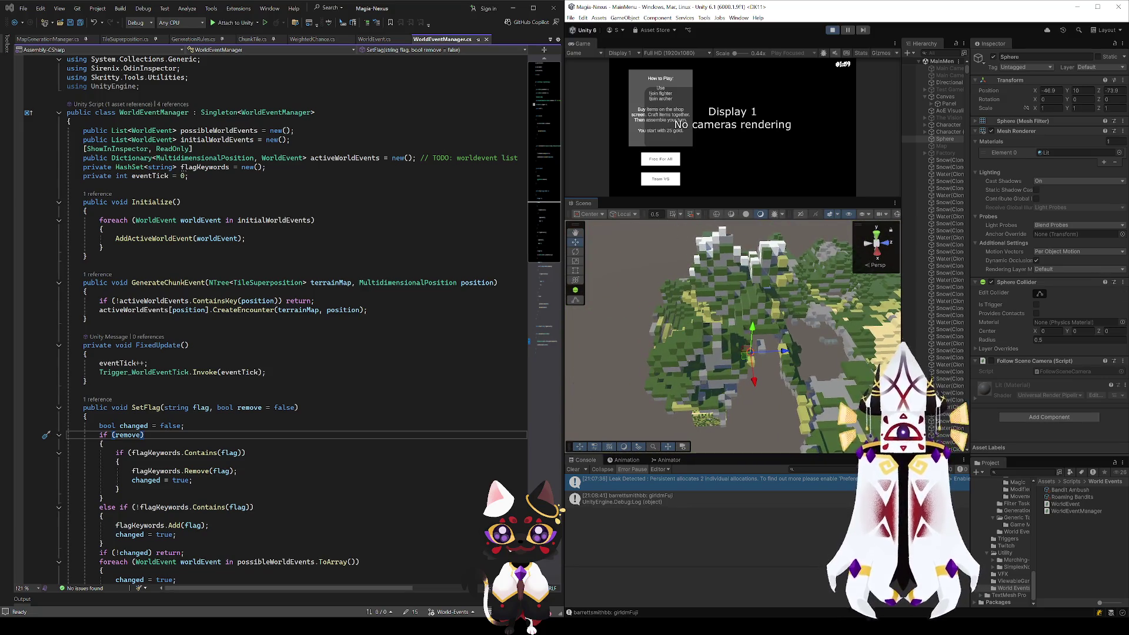
mouse_move(749, 348)
left_mouse_down()
mouse_move(812, 391)
mouse_move(742, 370)
mouse_move(733, 326)
mouse_move(676, 306)
mouse_move(643, 321)
mouse_move(635, 346)
mouse_move(705, 334)
mouse_move(754, 343)
mouse_move(707, 338)
mouse_move(712, 368)
left_mouse_up()
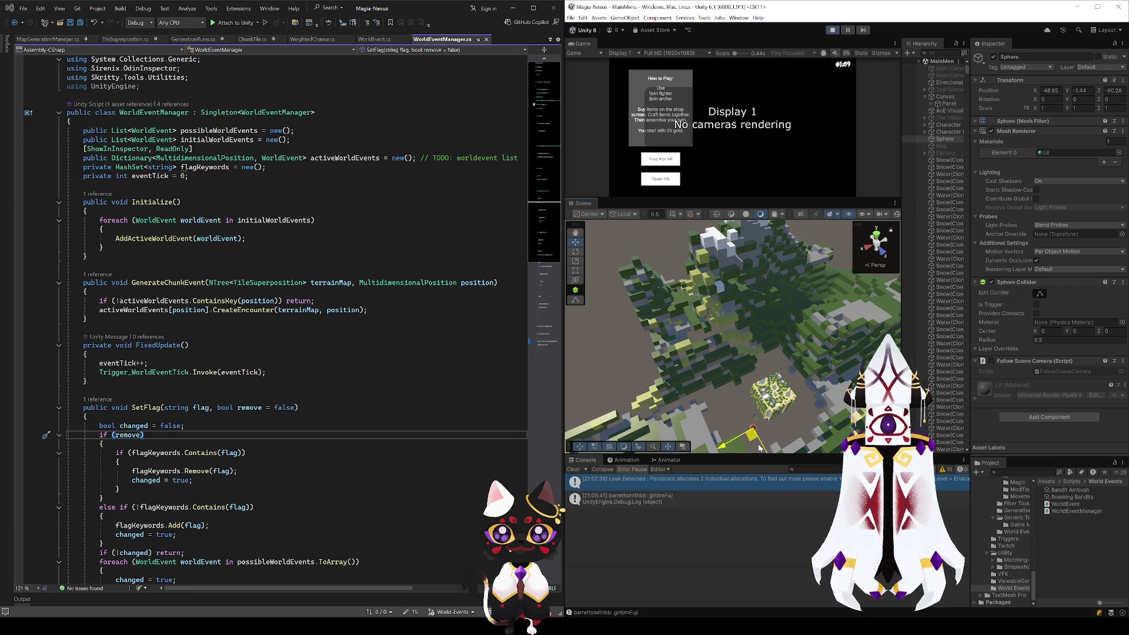
left_click_drag(765, 424, 788, 308)
left_click_drag(816, 236, 850, 154)
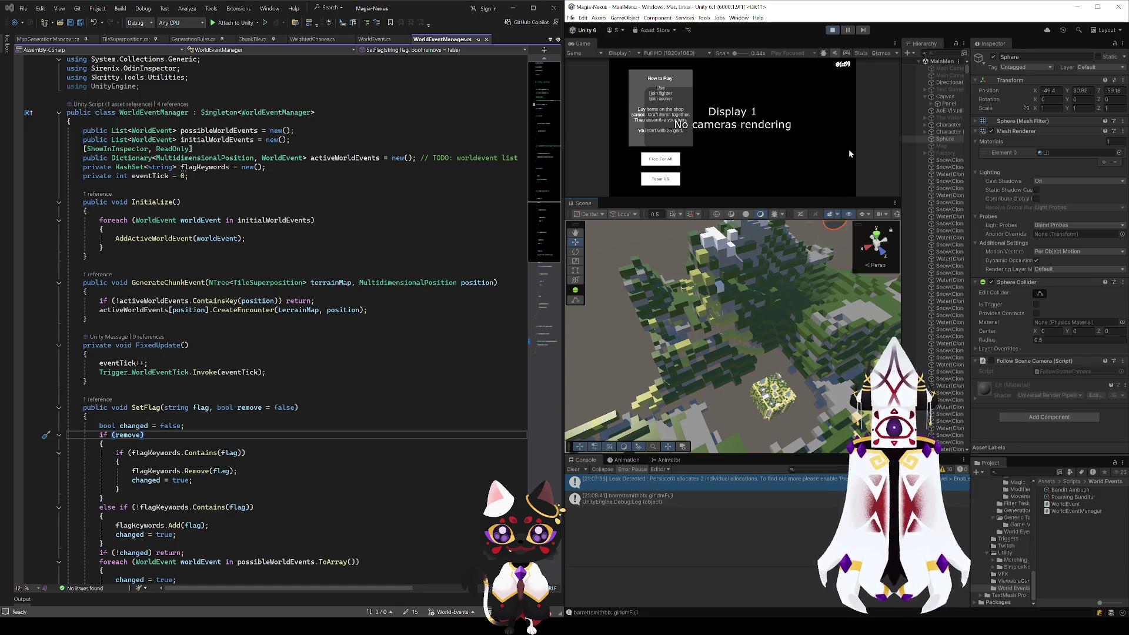
left_click_drag(785, 408, 772, 460)
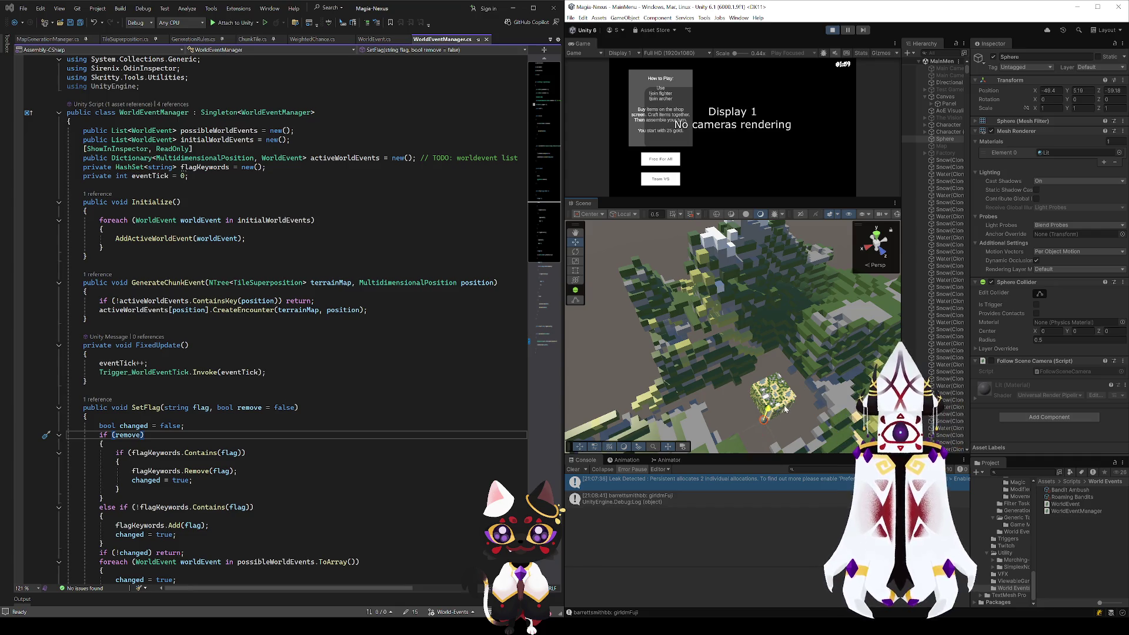
key("f")
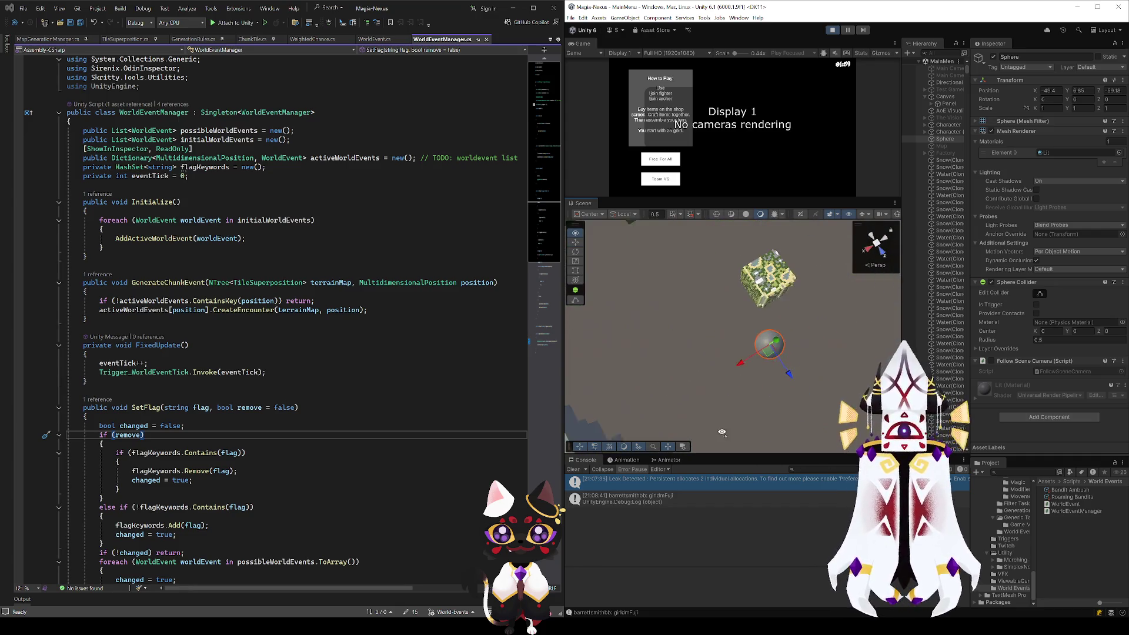
left_click(835, 301)
mouse_move(835, 301)
left_mouse_down()
mouse_move(880, 264)
mouse_move(757, 253)
mouse_move(741, 304)
mouse_move(809, 223)
mouse_move(756, 284)
left_mouse_up()
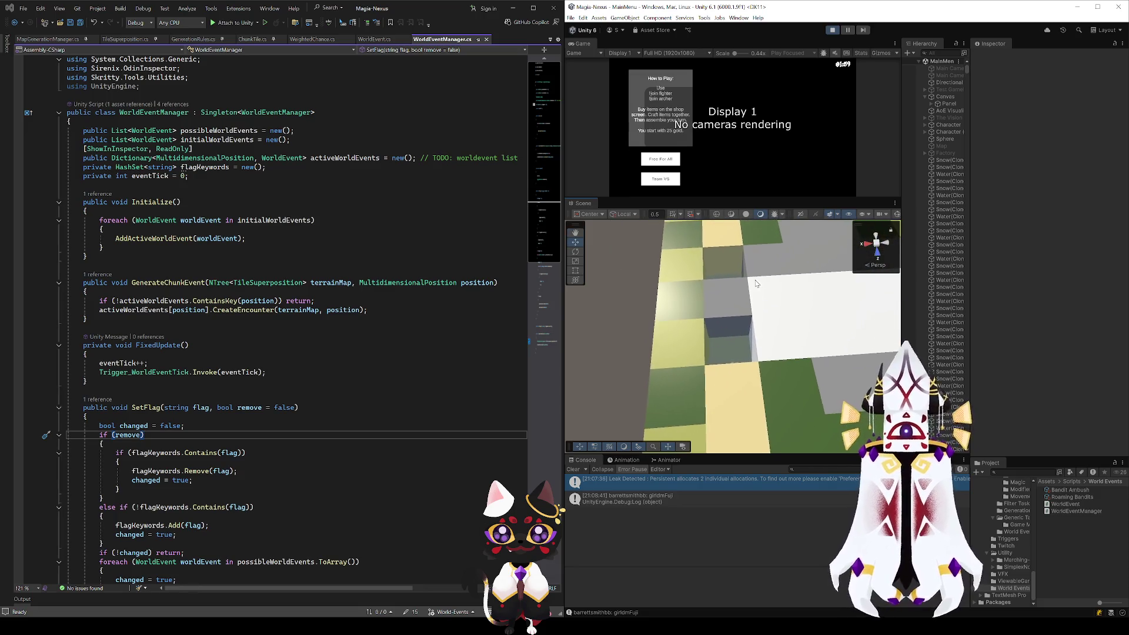
scroll(756, 283, "down", 10)
mouse_move(724, 386)
left_mouse_down()
mouse_move(652, 357)
mouse_move(736, 380)
mouse_move(724, 355)
mouse_move(740, 326)
mouse_move(694, 378)
mouse_move(705, 394)
mouse_move(772, 268)
mouse_move(736, 298)
mouse_move(740, 288)
mouse_move(653, 297)
left_mouse_up()
scroll(757, 308, "up", 10)
scroll(705, 394, "up", 5)
scroll(735, 302, "down", 5)
scroll(740, 288, "up", 5)
scroll(740, 288, "down", 5)
scroll(732, 274, "up", 5)
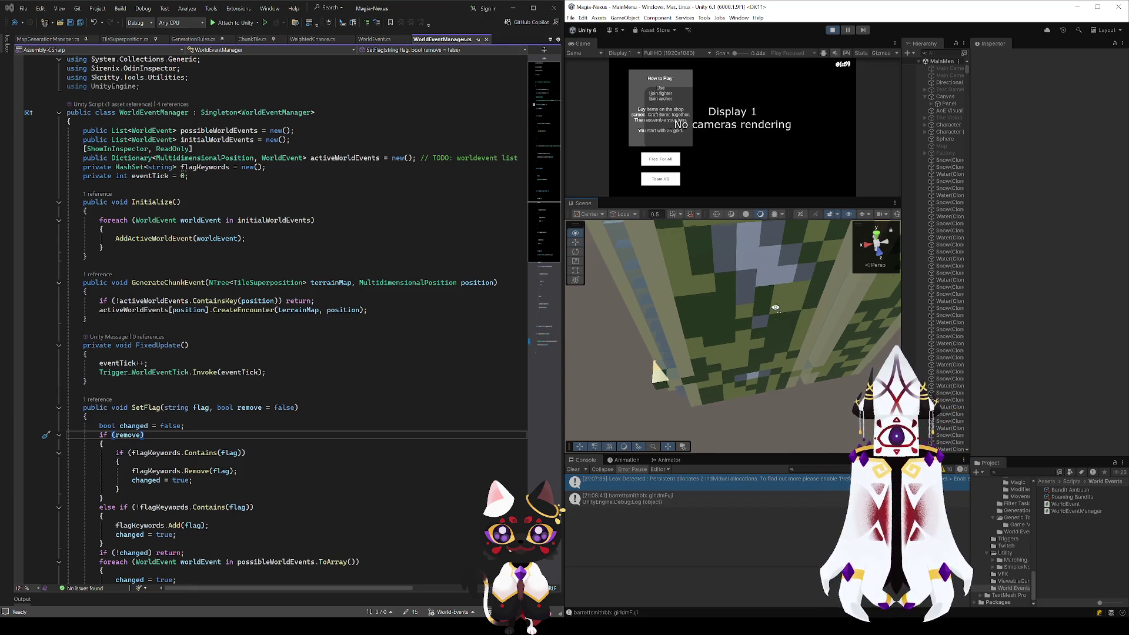
scroll(760, 260, "down", 5)
mouse_move(761, 260)
left_mouse_down()
mouse_move(698, 307)
mouse_move(676, 280)
left_mouse_up()
scroll(677, 280, "up", 5)
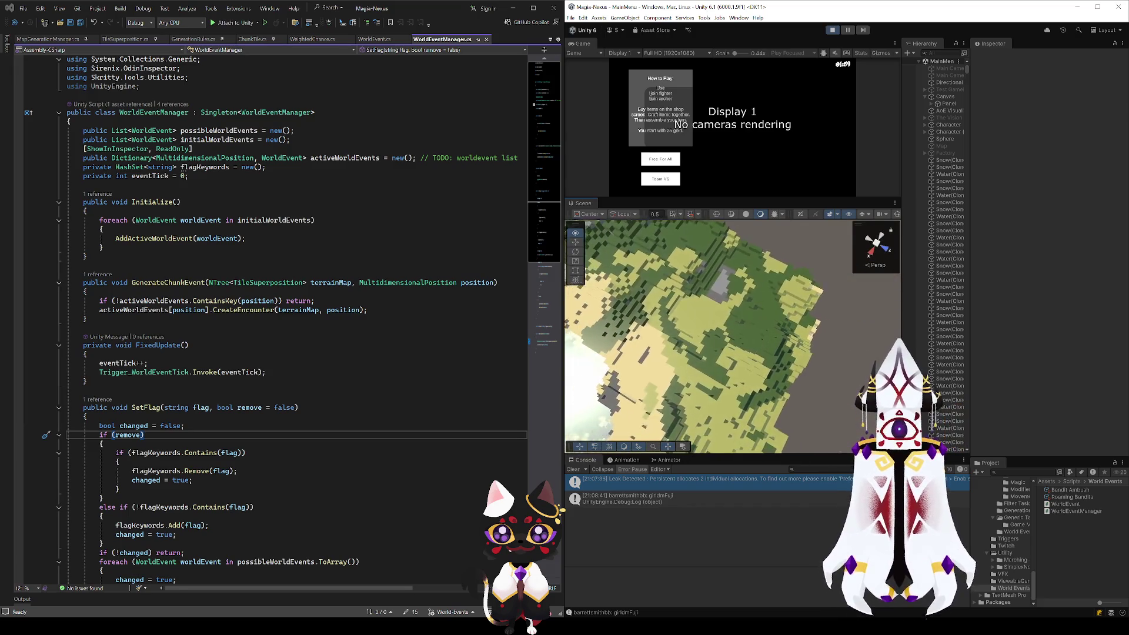
mouse_move(1085, 393)
left_mouse_down()
mouse_move(1060, 354)
mouse_move(685, 330)
mouse_move(715, 325)
mouse_move(908, 90)
left_mouse_up()
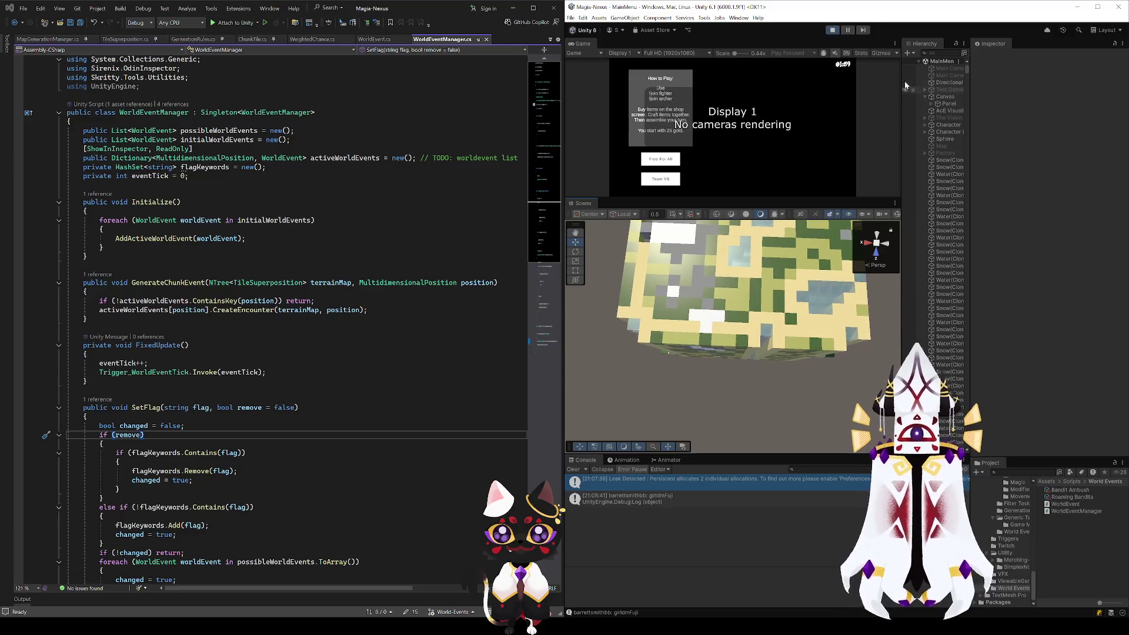
left_click(832, 28)
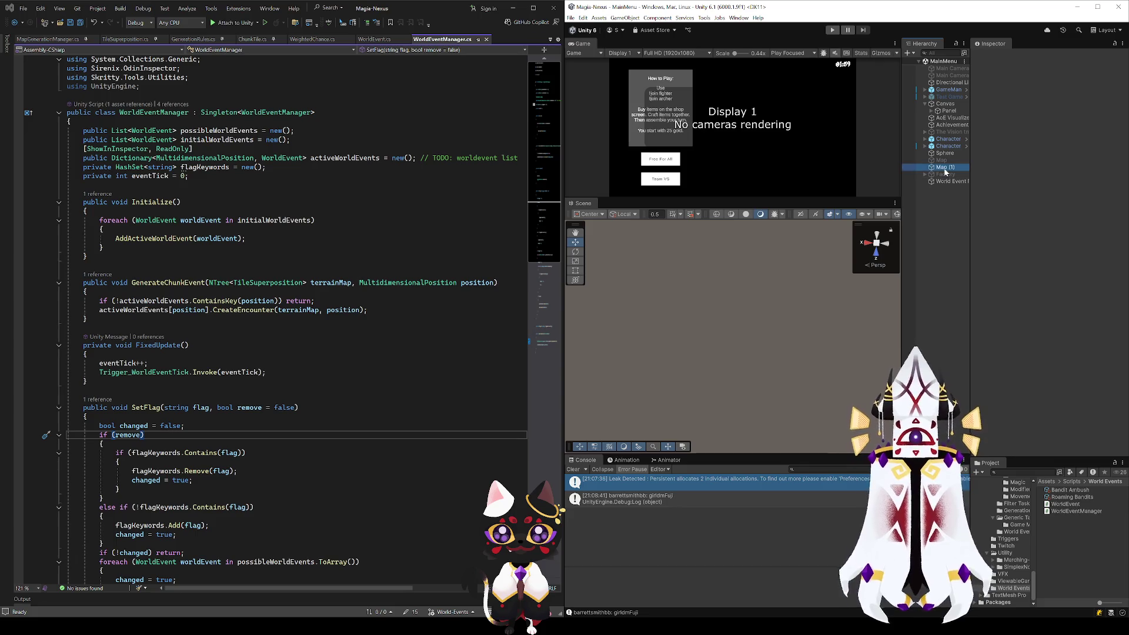
Step: Set Map (1)'s Chunk Gen Bounds Center Y to 12 and Extent Y to 1.5, then play
left_click(944, 168)
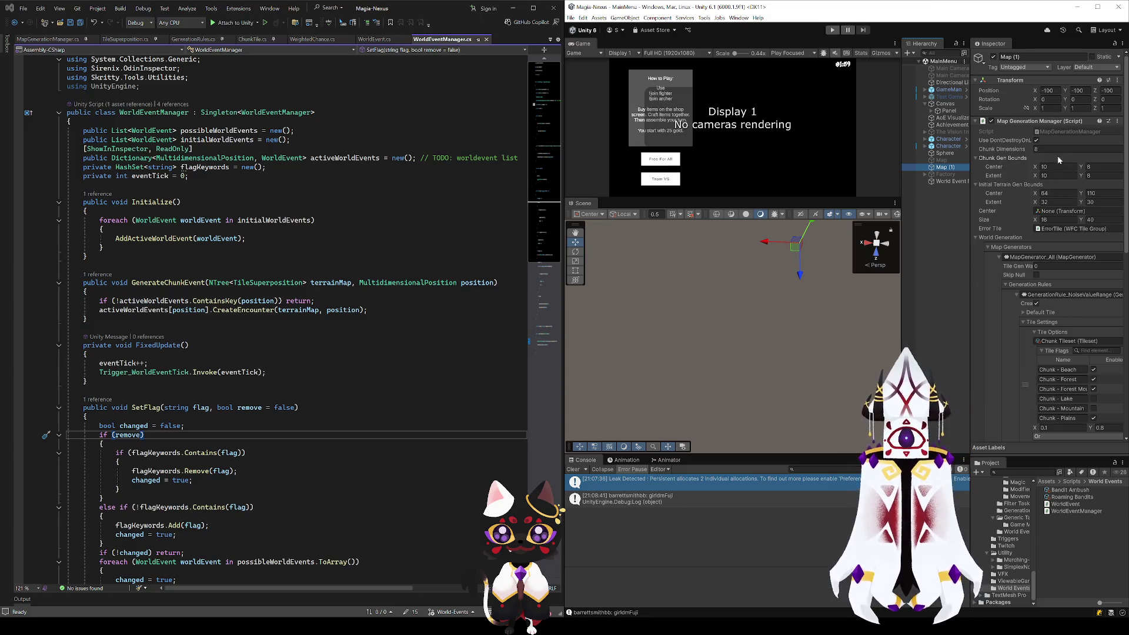
left_click_drag(969, 206, 894, 203)
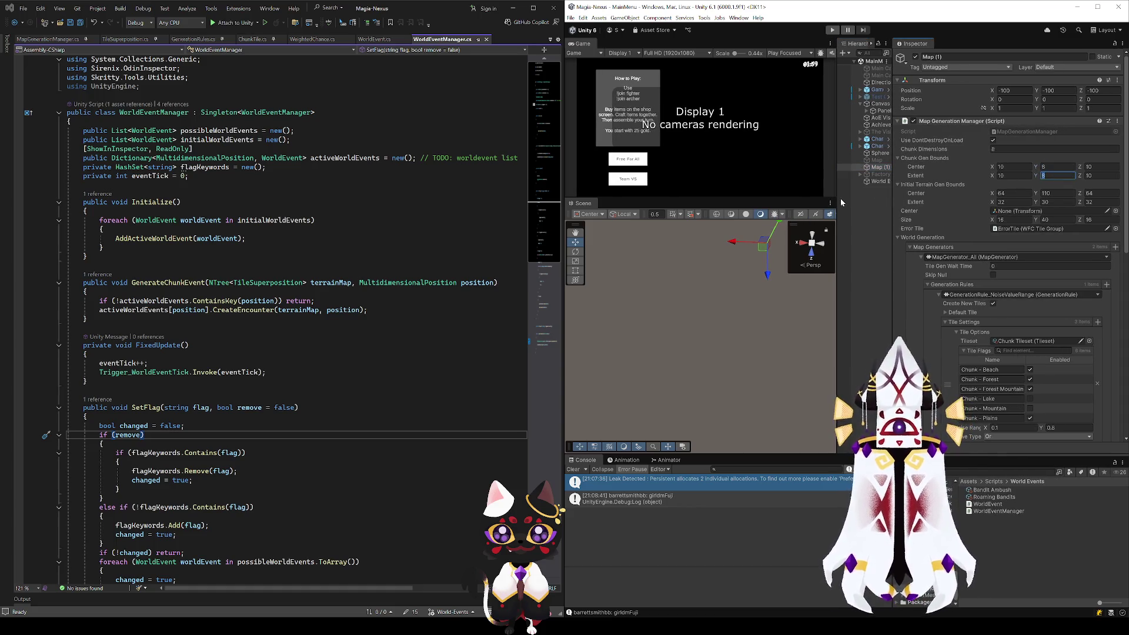
type("5")
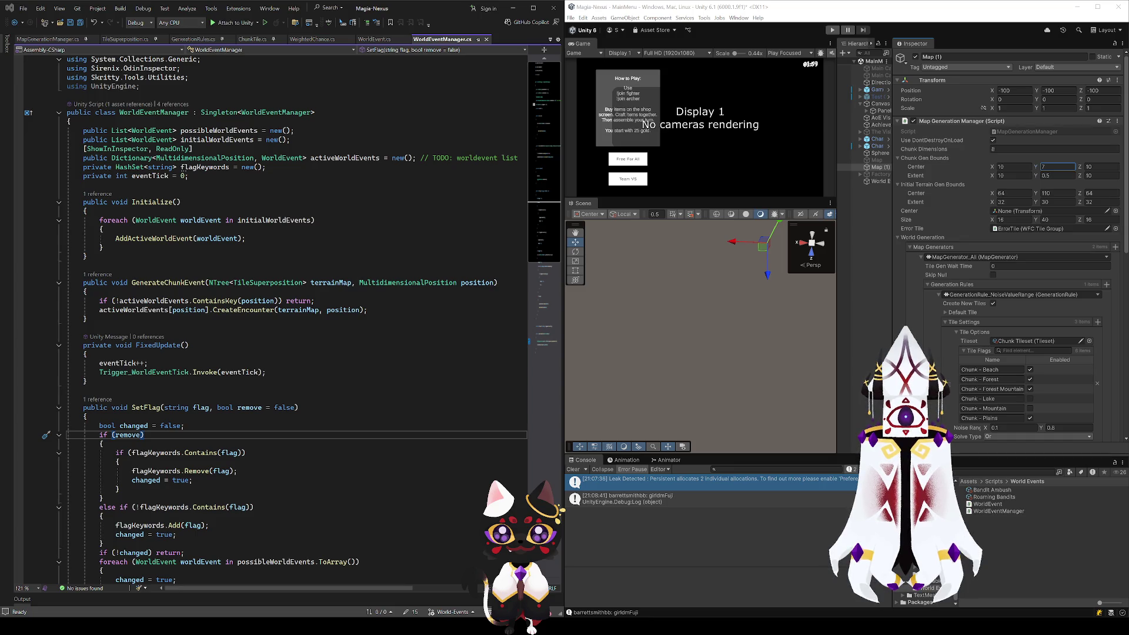
left_click(1052, 176)
type("1.5")
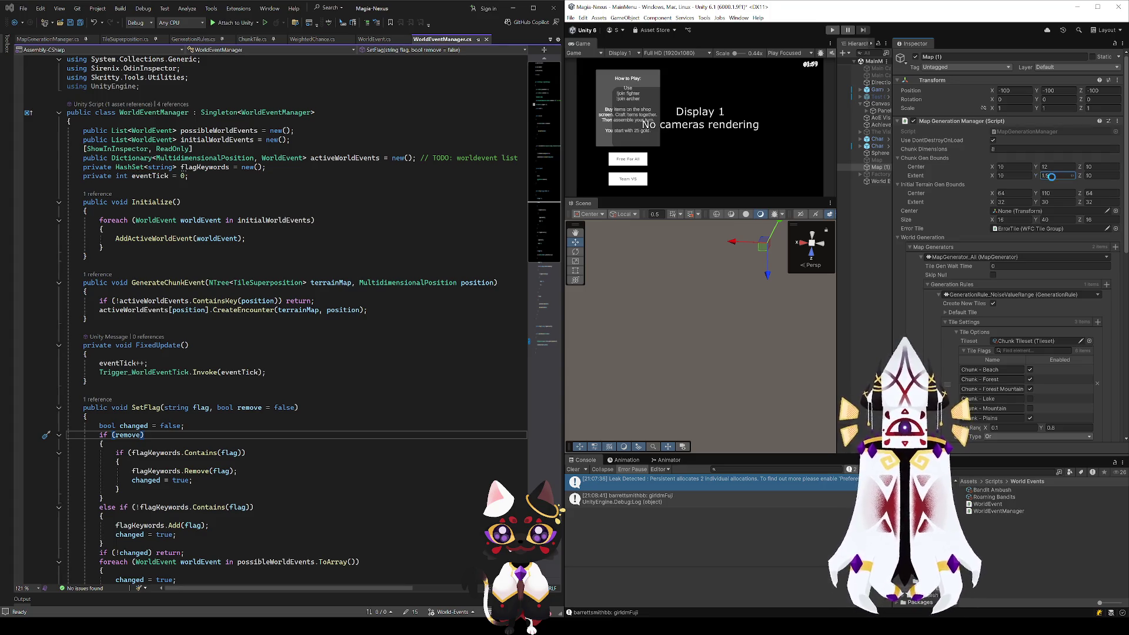
left_click(829, 29)
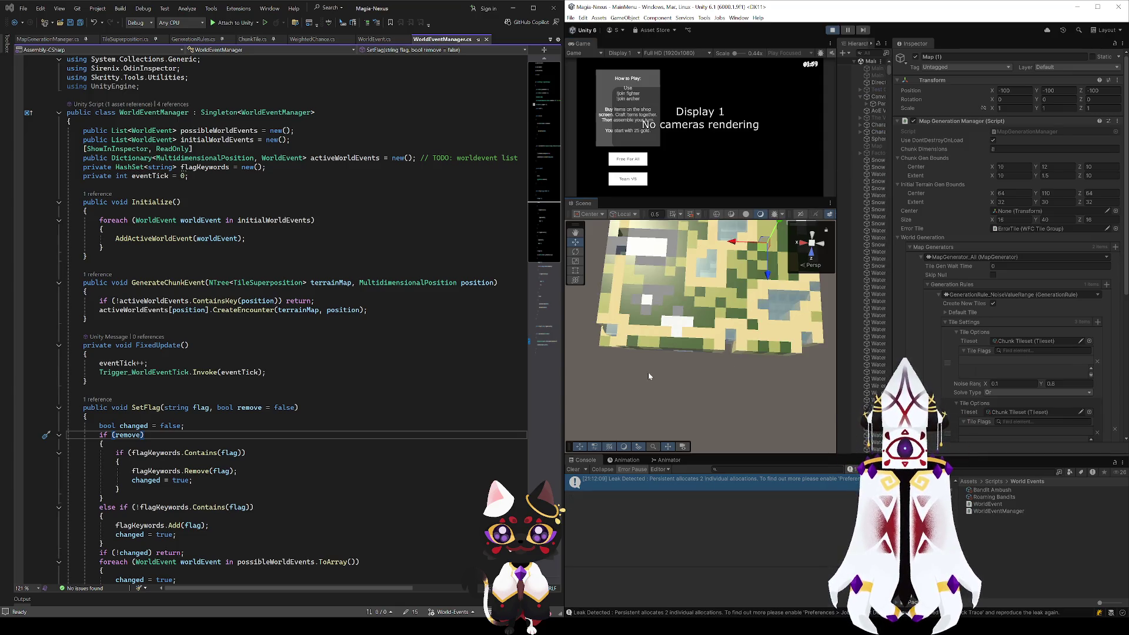
mouse_move(654, 373)
left_mouse_down()
mouse_move(794, 329)
mouse_move(852, 246)
mouse_move(1087, 242)
mouse_move(76, 241)
mouse_move(194, 241)
left_mouse_up()
mouse_move(700, 335)
left_mouse_down()
mouse_move(605, 329)
mouse_move(715, 389)
mouse_move(588, 376)
left_mouse_up()
key("w")
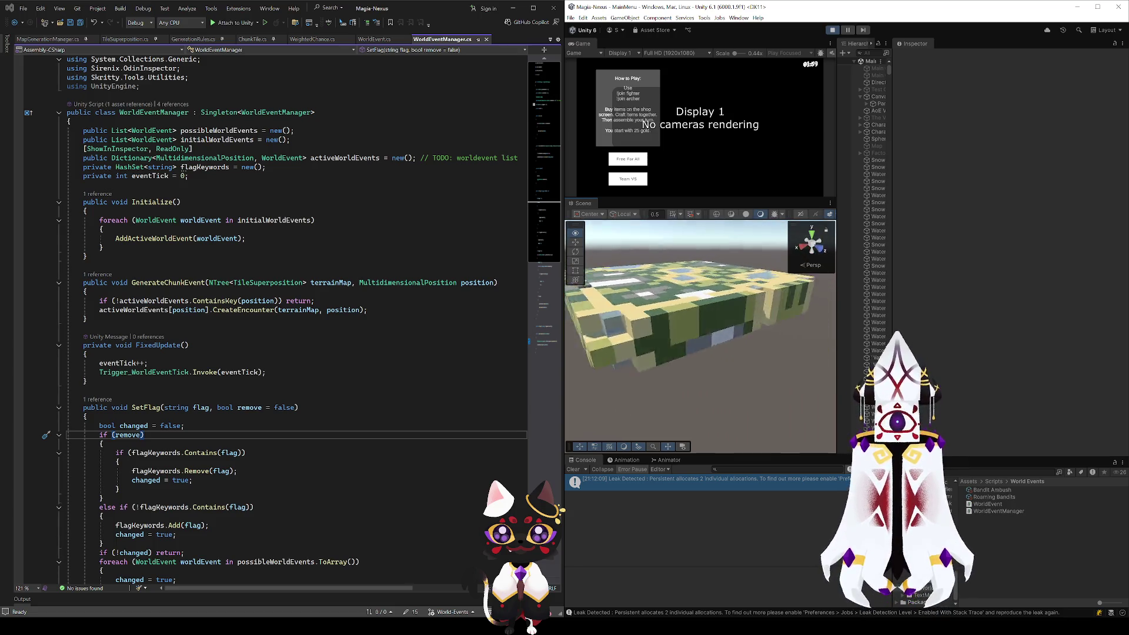
key("f")
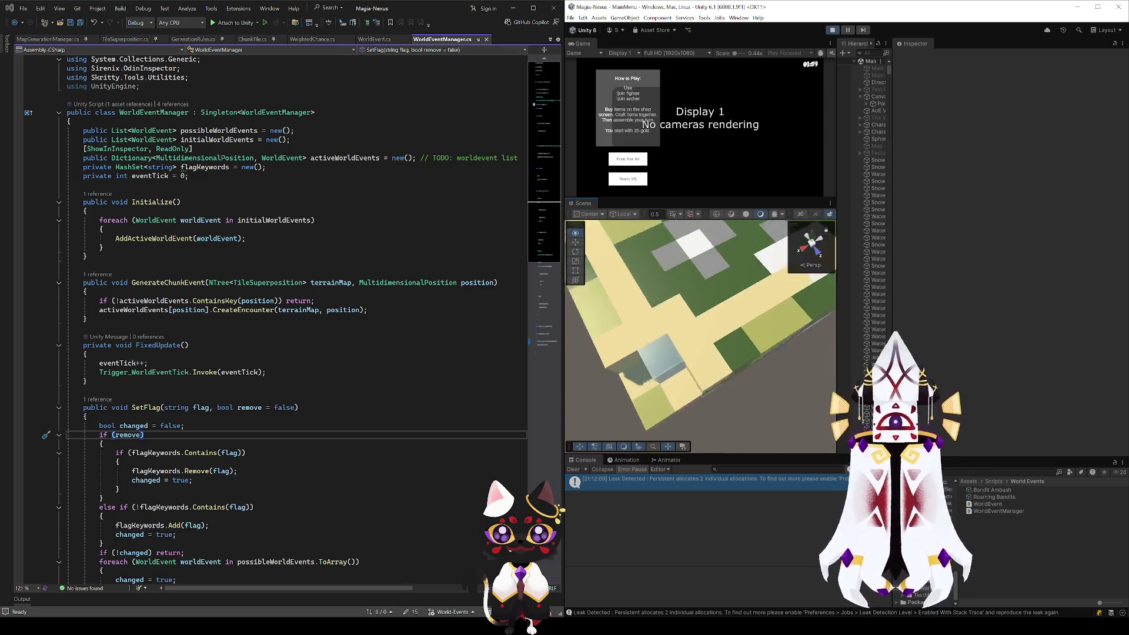
mouse_move(624, 406)
left_mouse_down()
mouse_move(595, 415)
mouse_move(771, 345)
left_mouse_up()
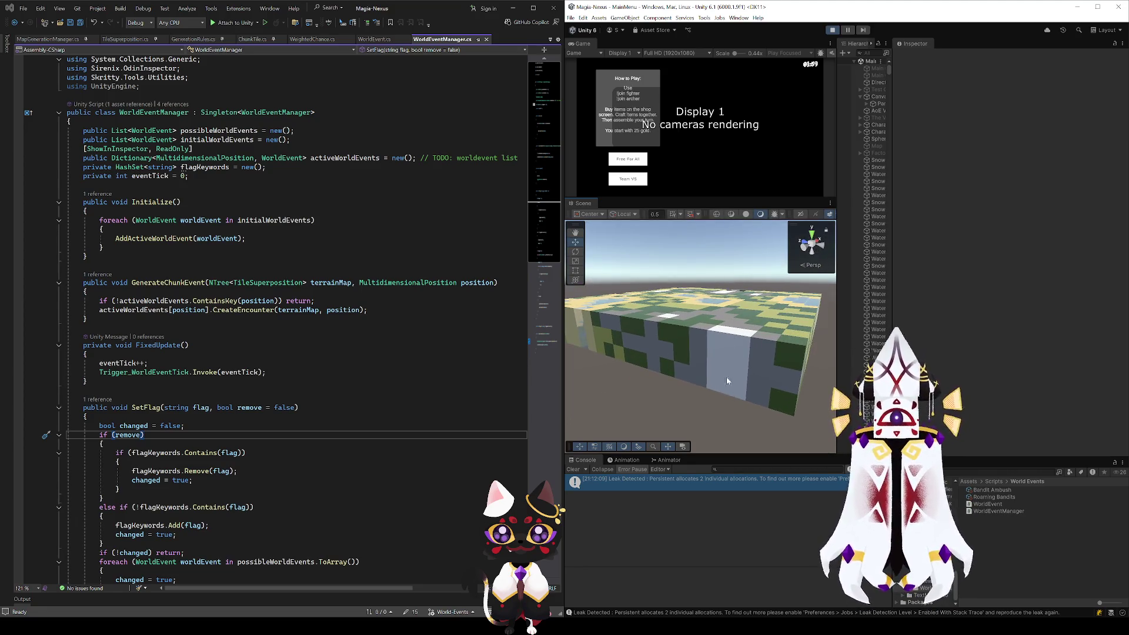
mouse_move(722, 379)
left_mouse_down()
mouse_move(813, 368)
mouse_move(745, 410)
mouse_move(652, 360)
mouse_move(797, 379)
mouse_move(656, 392)
mouse_move(722, 364)
mouse_move(733, 413)
mouse_move(833, 380)
mouse_move(792, 290)
mouse_move(869, 222)
mouse_move(987, 227)
left_mouse_up()
mouse_move(778, 273)
left_mouse_down()
mouse_move(896, 257)
mouse_move(673, 247)
mouse_move(625, 218)
mouse_move(625, 276)
mouse_move(605, 283)
mouse_move(617, 229)
mouse_move(629, 282)
left_mouse_up()
scroll(886, 276, "down", 5)
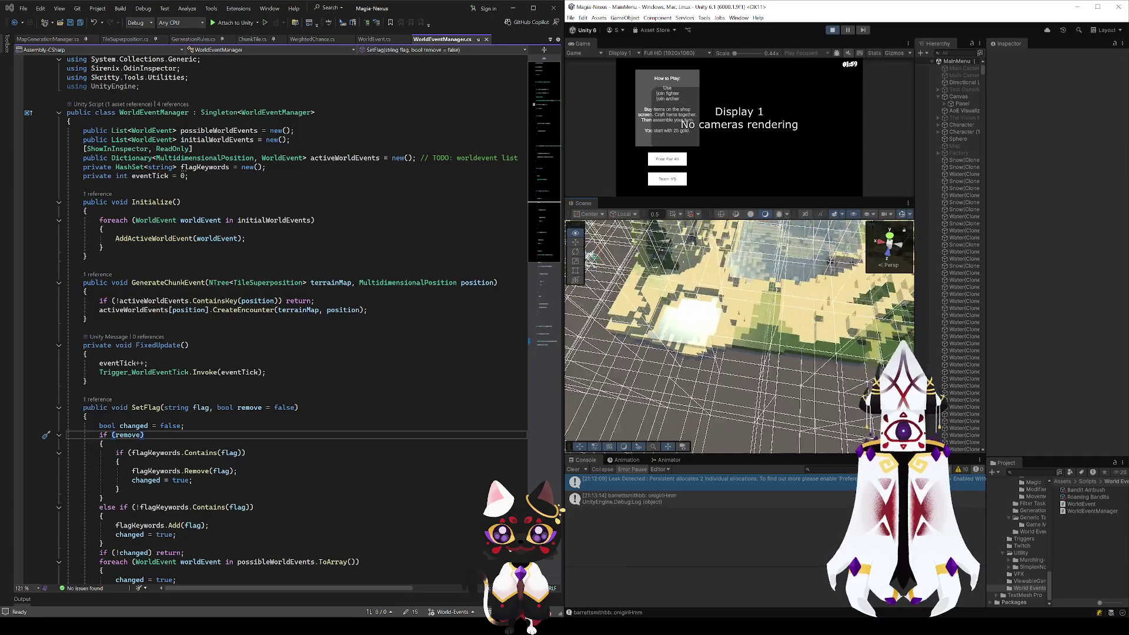
Step: Turn off the Scene view grid and orbit and zoom to a near top-down view of the terrain
left_click(903, 214)
mouse_move(679, 371)
left_mouse_down()
mouse_move(735, 341)
mouse_move(791, 416)
left_mouse_up()
mouse_move(957, 435)
left_mouse_down()
mouse_move(753, 360)
mouse_move(751, 325)
left_mouse_up()
scroll(753, 344, "down", 5)
scroll(751, 325, "up", 8)
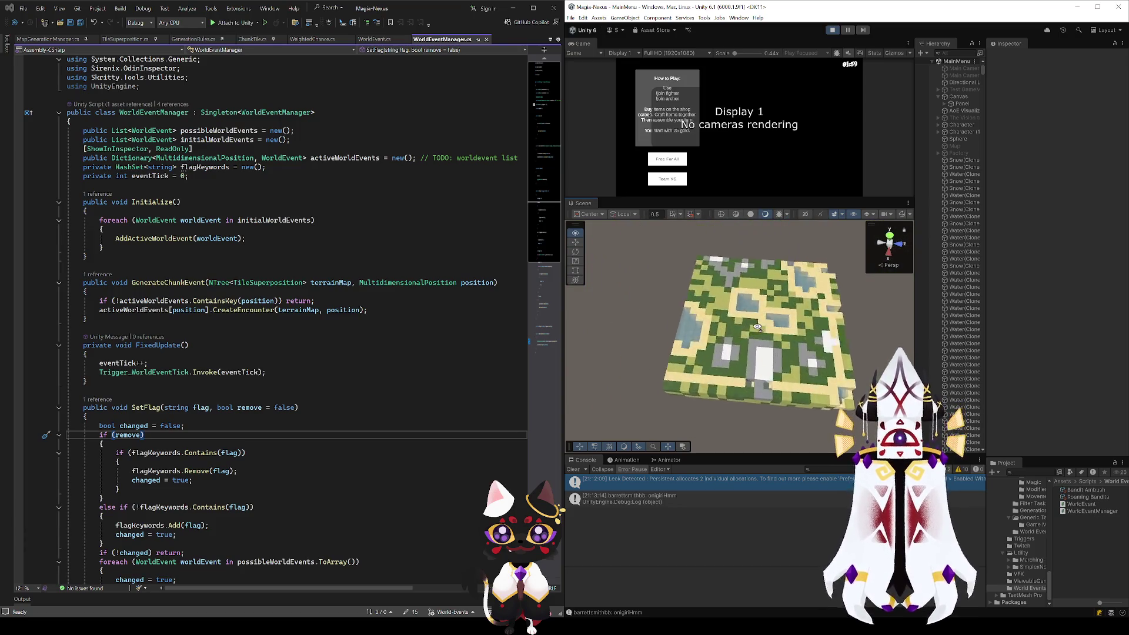
scroll(790, 380, "down", 3)
left_click_drag(789, 380, 756, 367)
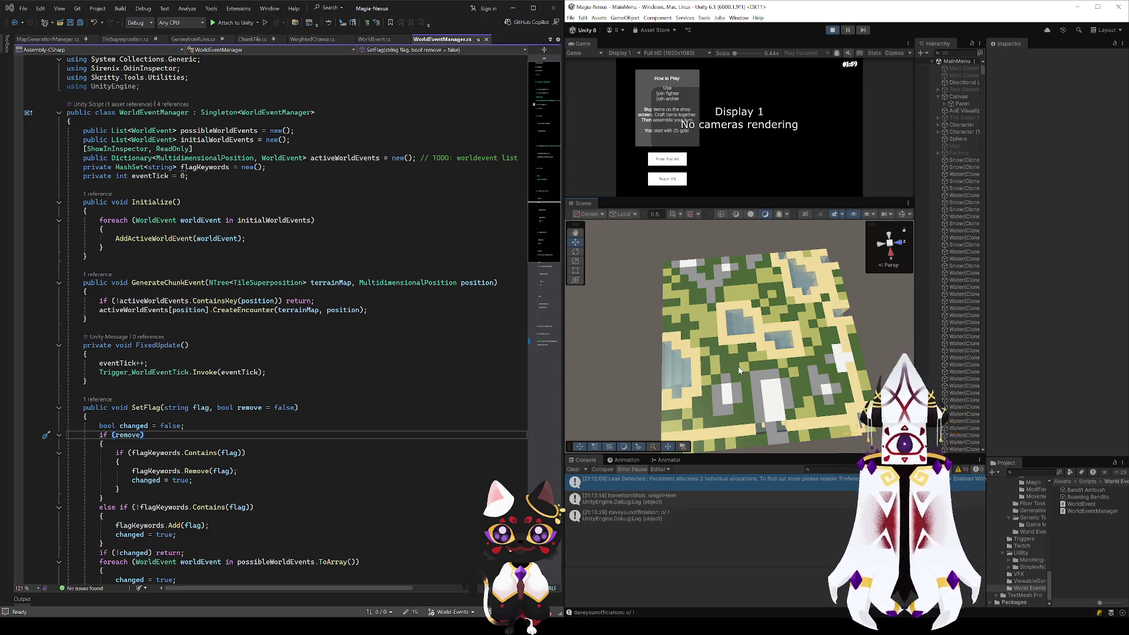
scroll(742, 358, "down", 3)
mouse_move(742, 359)
left_mouse_down()
mouse_move(809, 322)
mouse_move(762, 276)
mouse_move(720, 270)
mouse_move(711, 235)
mouse_move(593, 344)
mouse_move(749, 303)
mouse_move(937, 312)
mouse_move(997, 351)
mouse_move(930, 352)
mouse_move(801, 325)
mouse_move(937, 277)
left_mouse_up()
scroll(825, 337, "up", 5)
left_click_drag(1037, 293, 1034, 310)
left_click_drag(774, 386, 778, 447)
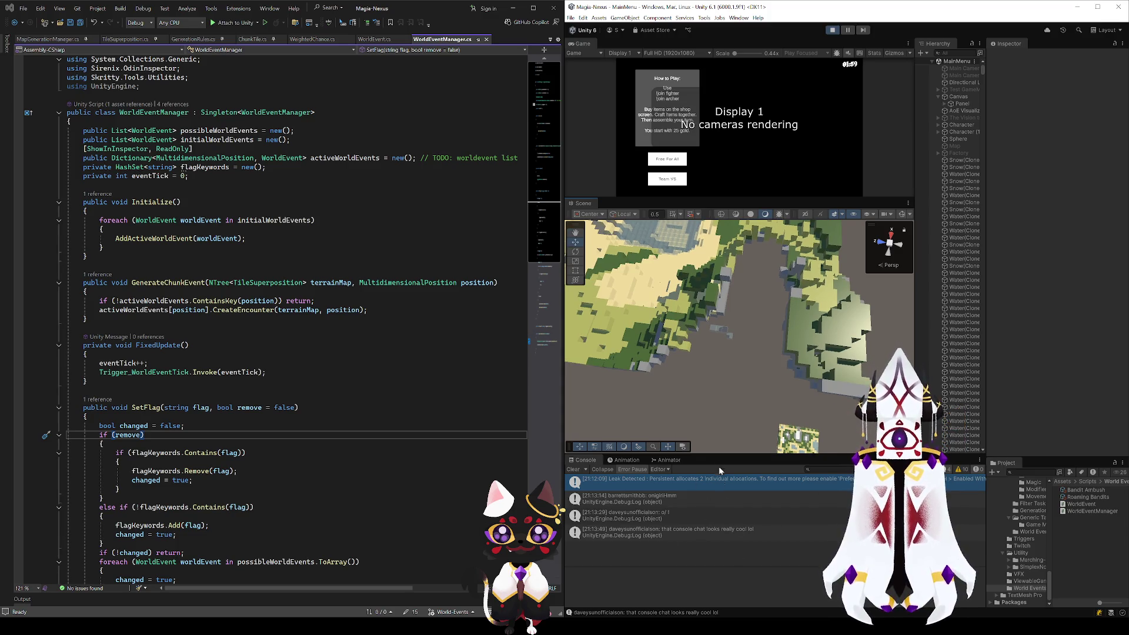
left_click(699, 529)
left_click(708, 478)
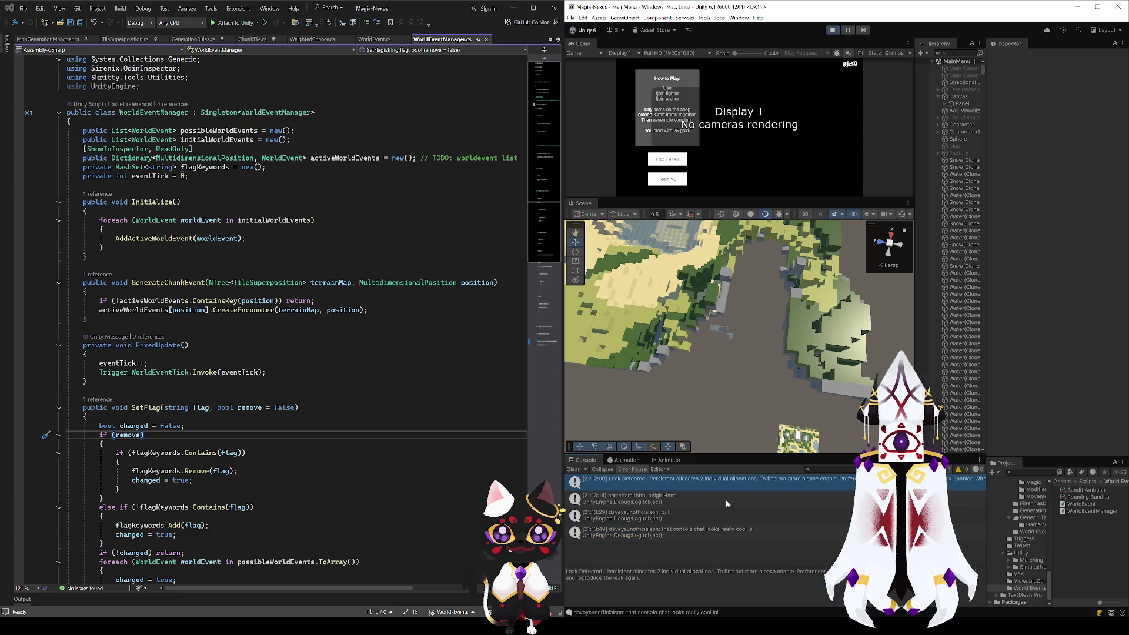
left_click_drag(695, 343, 675, 343)
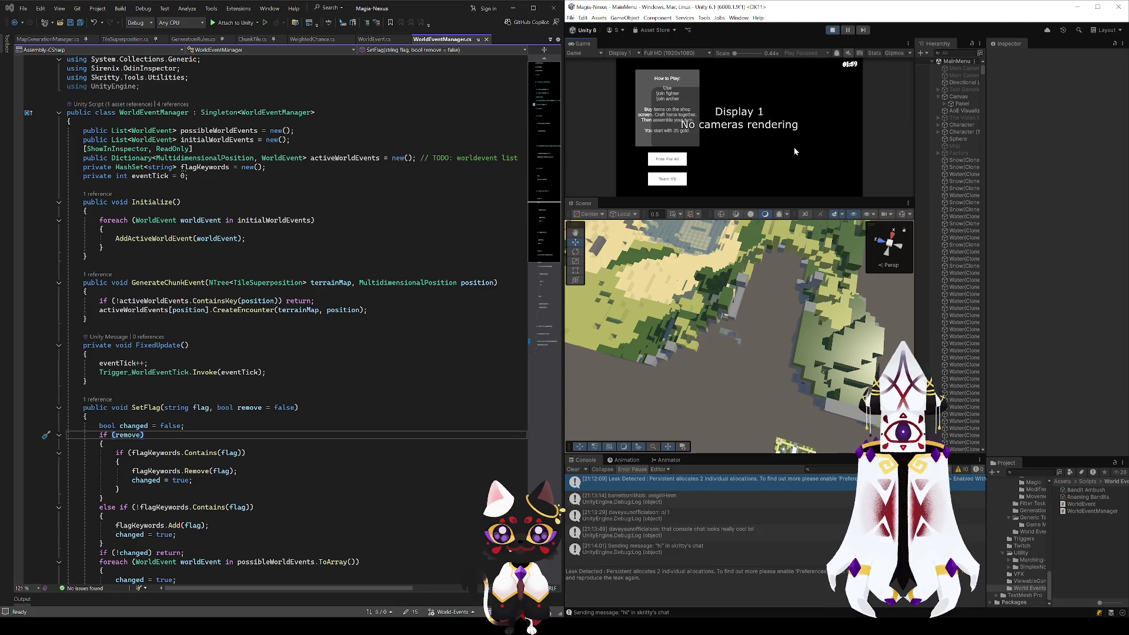
mouse_move(774, 406)
left_mouse_down()
mouse_move(711, 316)
mouse_move(577, 246)
mouse_move(627, 382)
left_mouse_up()
scroll(710, 316, "up", 5)
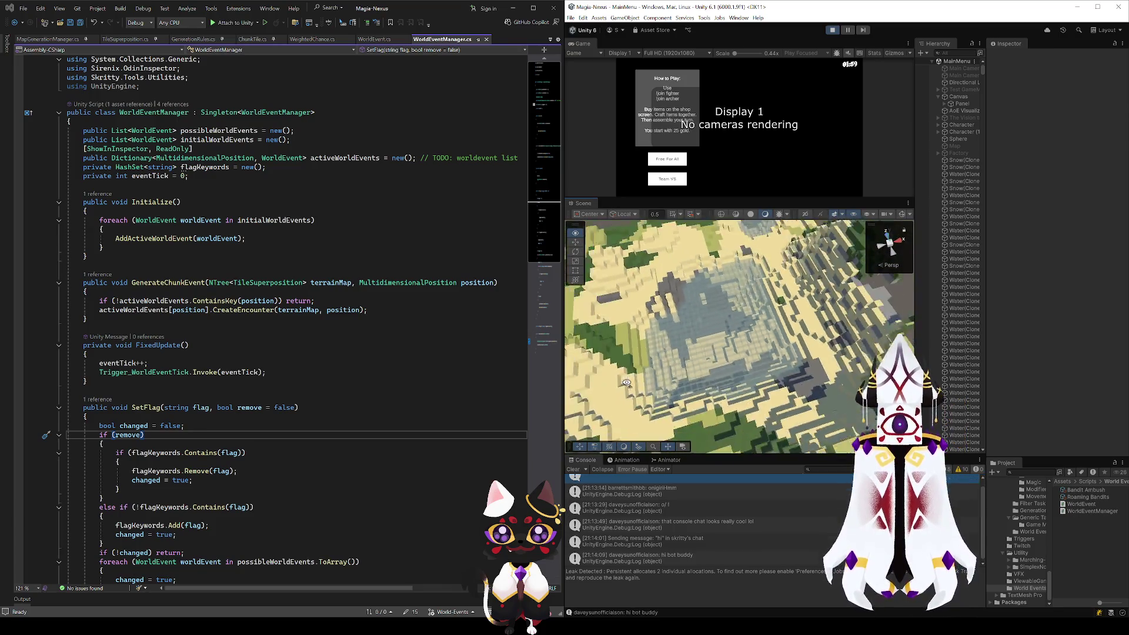
scroll(627, 383, "down", 10)
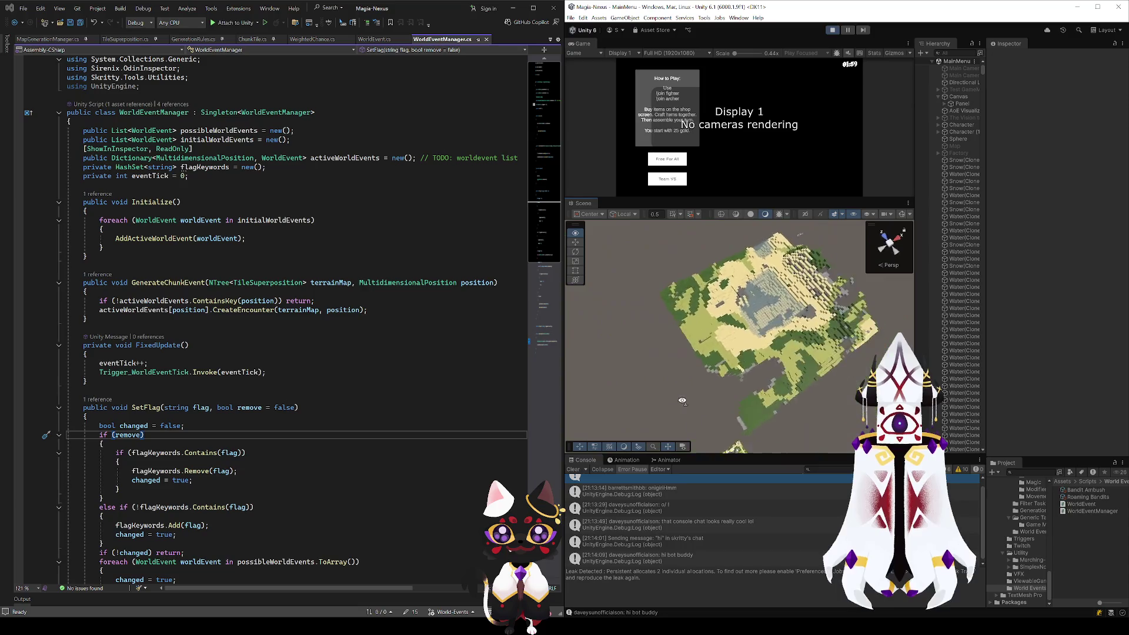
scroll(783, 420, "up", 3)
mouse_move(783, 419)
left_mouse_down()
mouse_move(630, 362)
mouse_move(713, 386)
mouse_move(660, 368)
mouse_move(631, 420)
mouse_move(785, 450)
mouse_move(839, 354)
left_mouse_up()
scroll(630, 361, "up", 10)
scroll(617, 256, "up", 5)
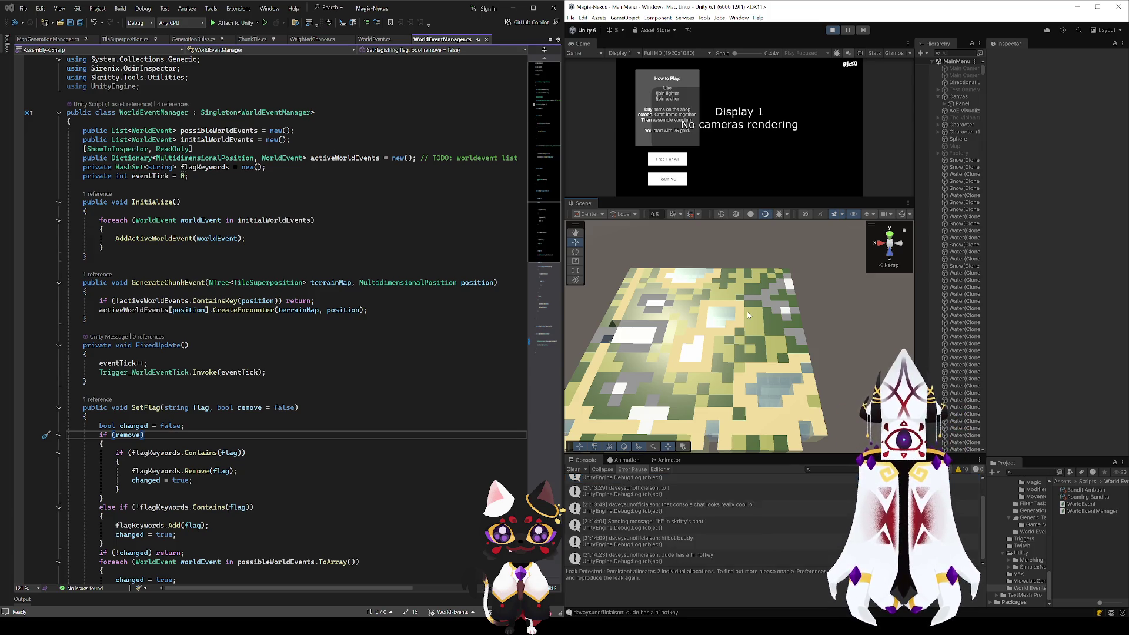
mouse_move(748, 313)
left_mouse_down()
mouse_move(789, 316)
mouse_move(795, 306)
mouse_move(823, 116)
left_mouse_up()
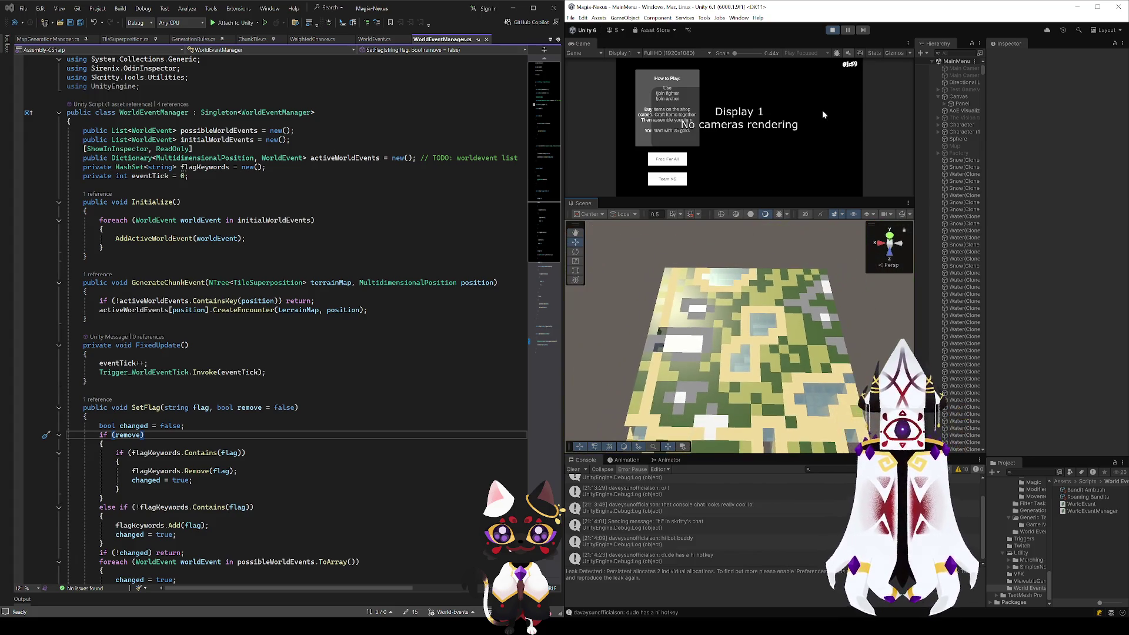
scroll(789, 347, "up", 6)
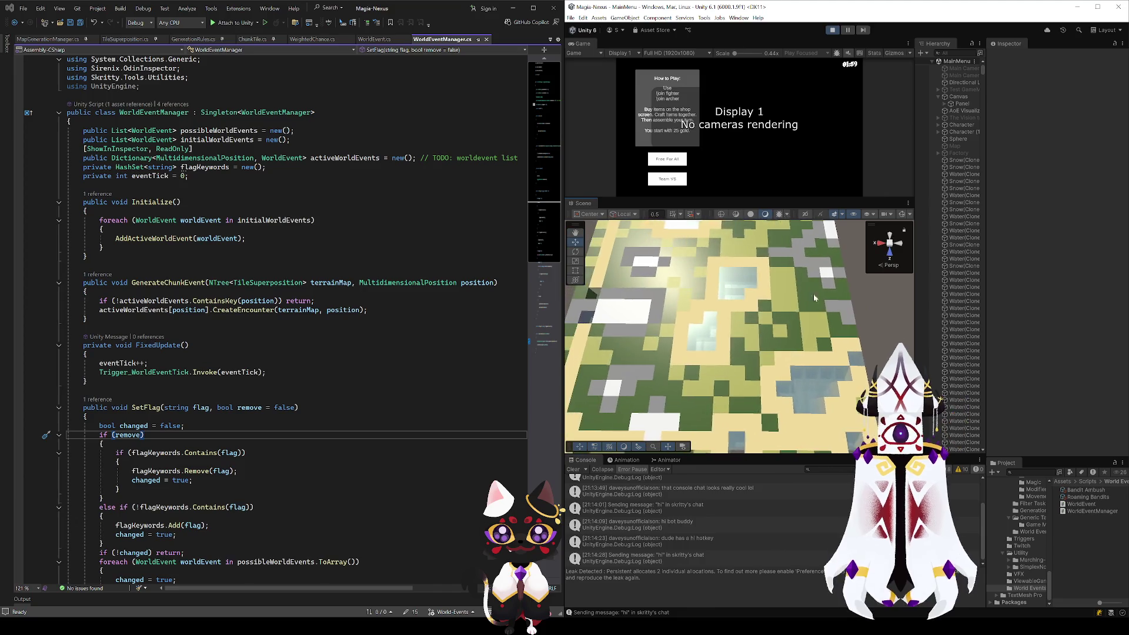
scroll(813, 297, "down", 5)
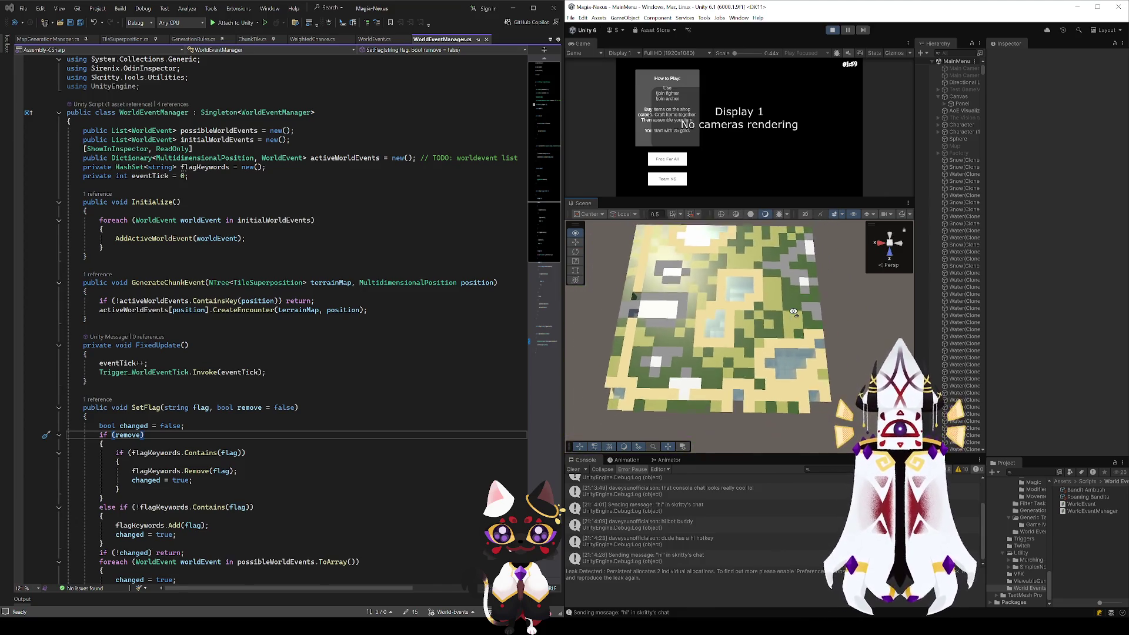
mouse_move(752, 294)
left_mouse_down()
mouse_move(750, 325)
mouse_move(771, 325)
left_mouse_up()
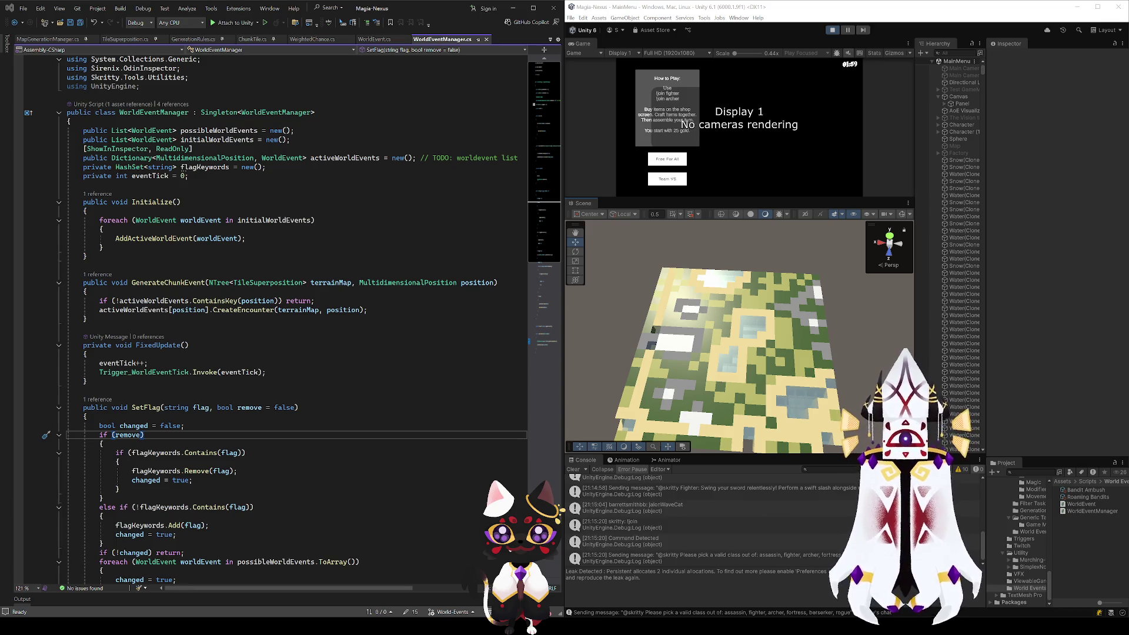
Step: Maximise the Unity window and make the Game view taller so the main menu fills it
mouse_move(735, 353)
left_mouse_down()
mouse_move(811, 335)
mouse_move(884, 342)
left_mouse_up()
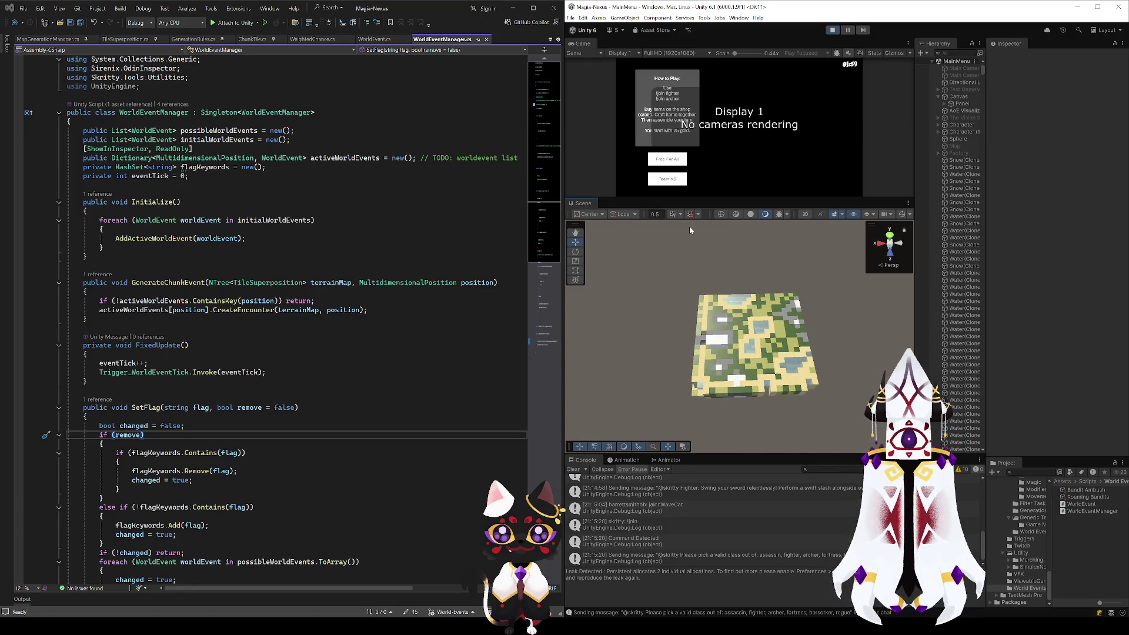
left_click_drag(707, 195, 706, 256)
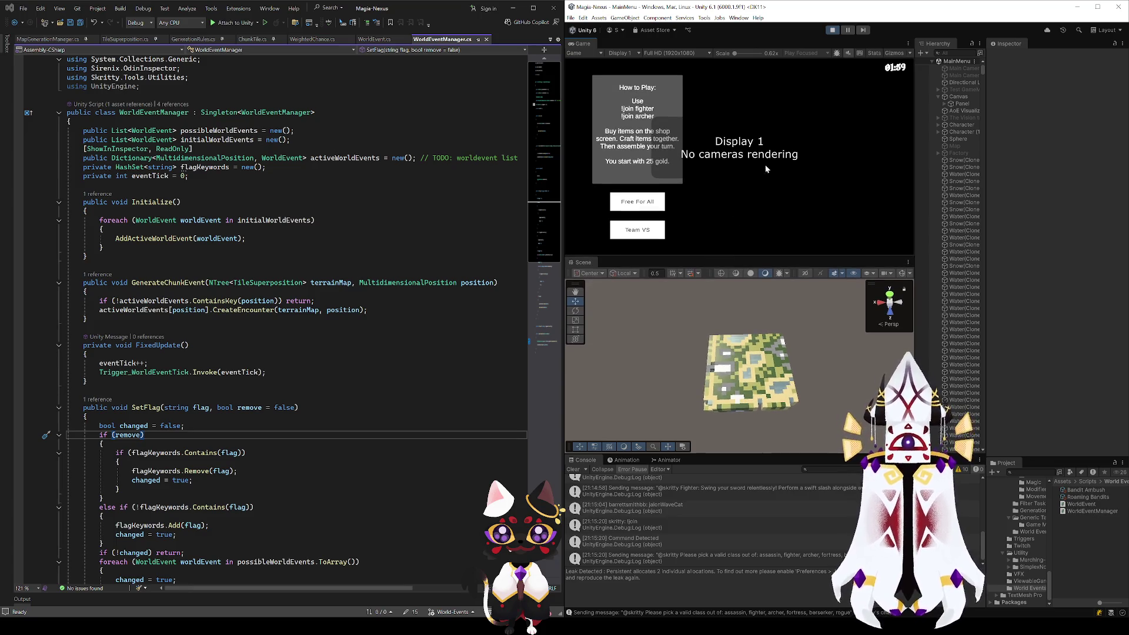
double_click(817, 11)
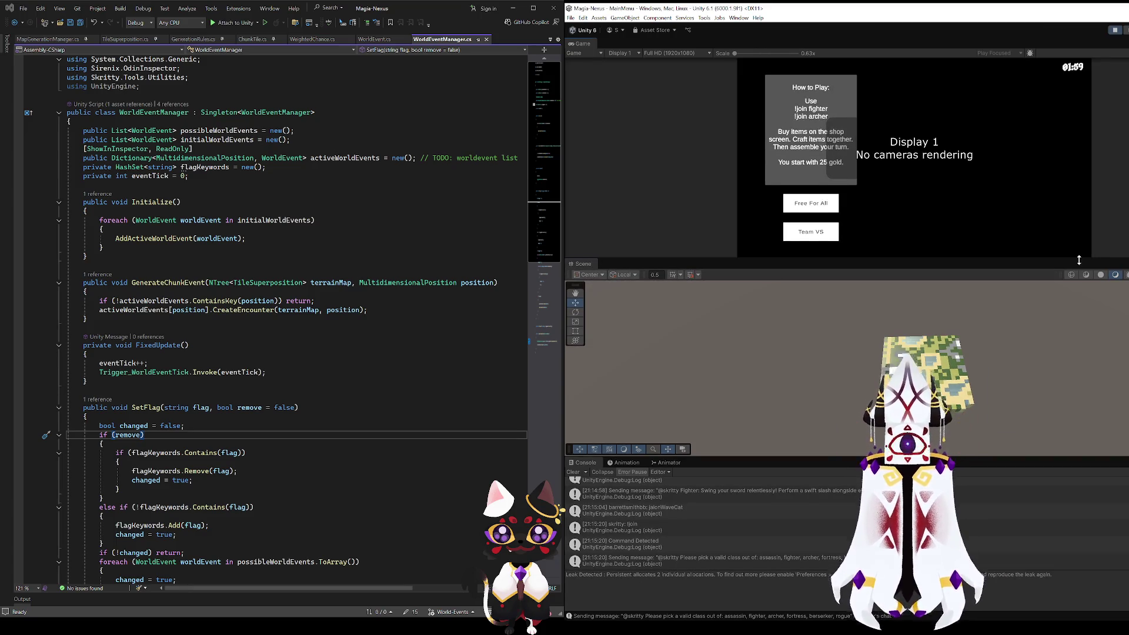
left_click_drag(1079, 260, 1079, 273)
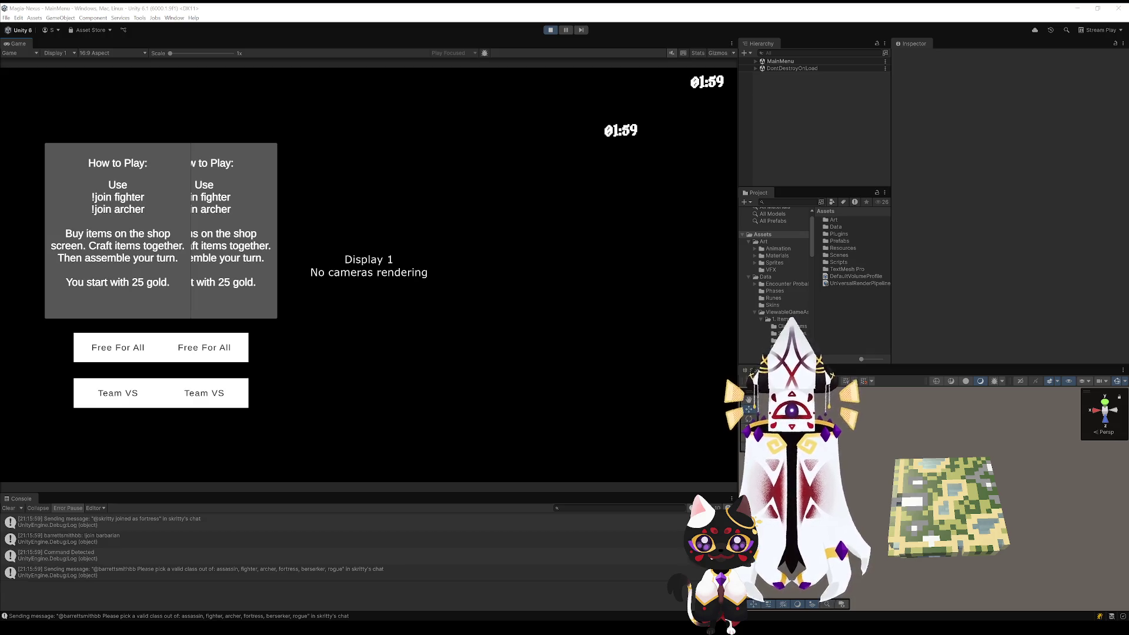
Step: Start a Free For All match from the Game view's main menu
left_click(119, 348)
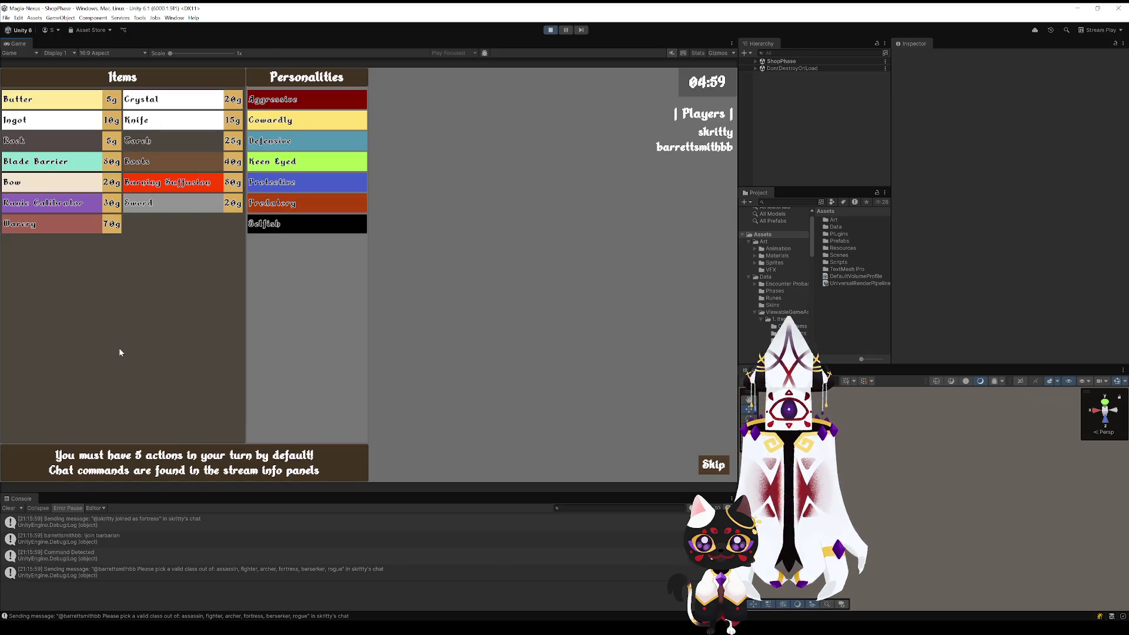
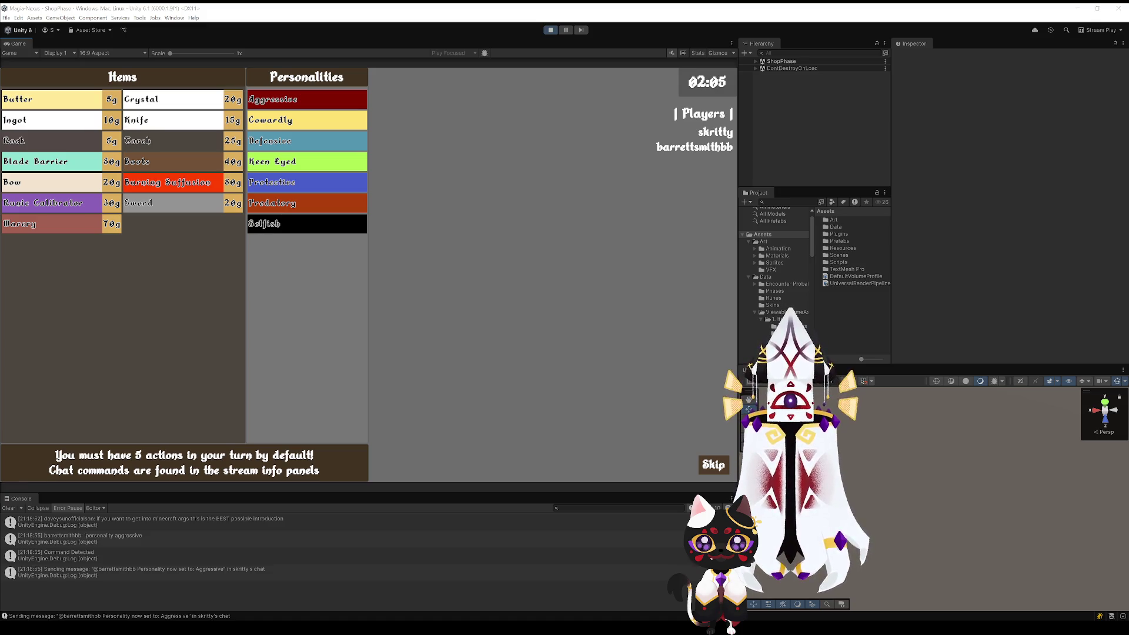
Step: Skip the shop phase into combat twice, reaching a fresh shop round with four players
left_click(711, 470)
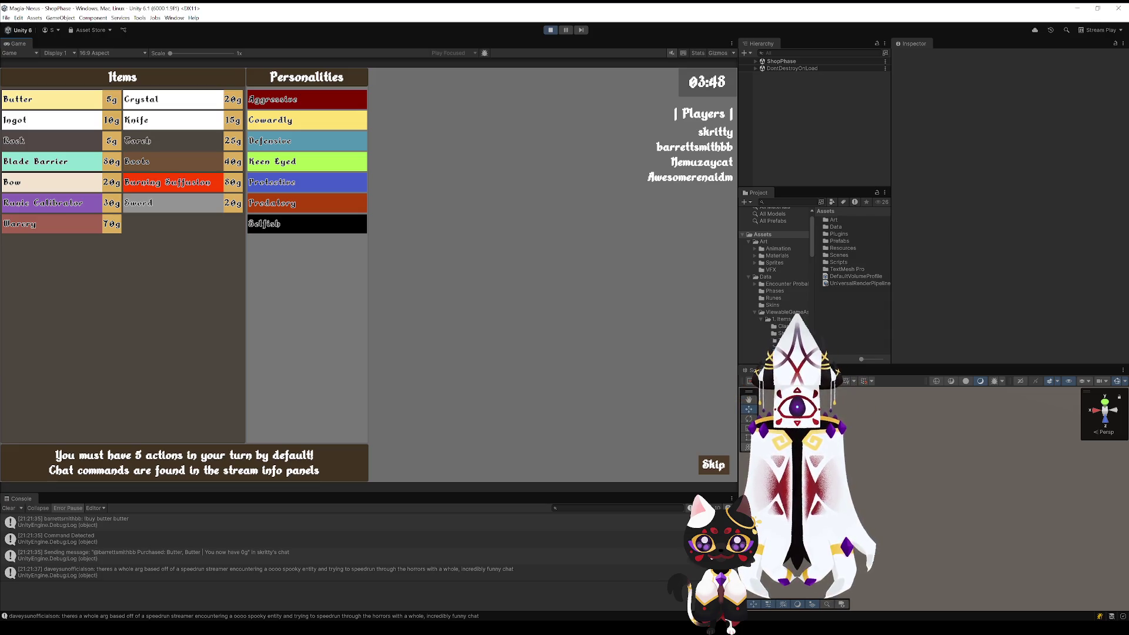
left_click(714, 464)
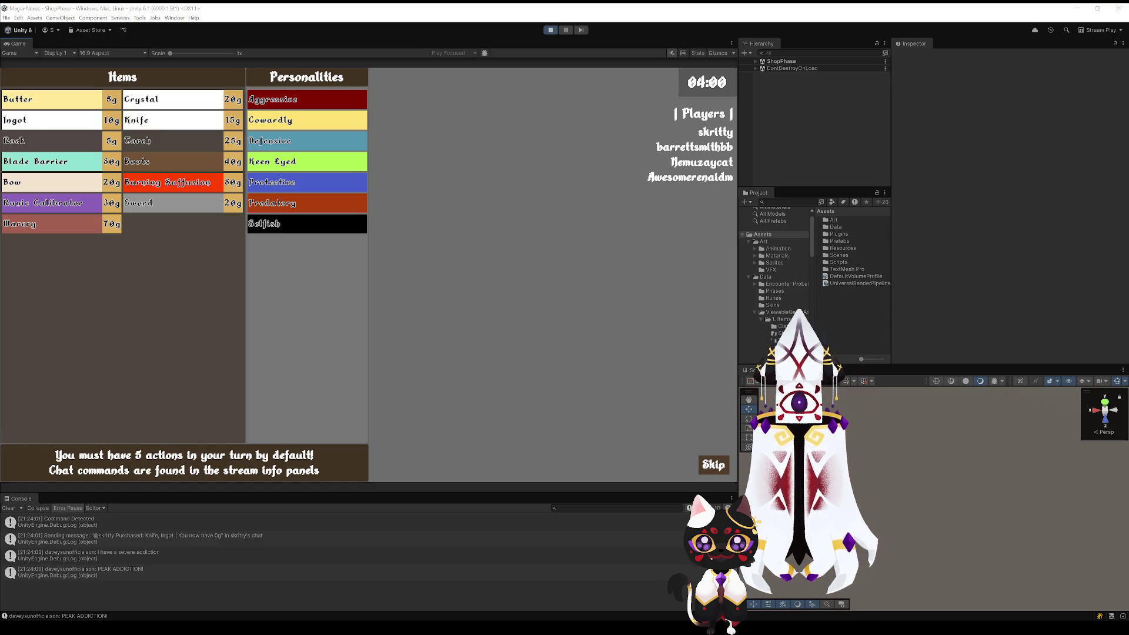
Step: Skip the shop into the next combat, then expand DontDestroyOnLoad to show GameManager and Map (1)
left_click(713, 467)
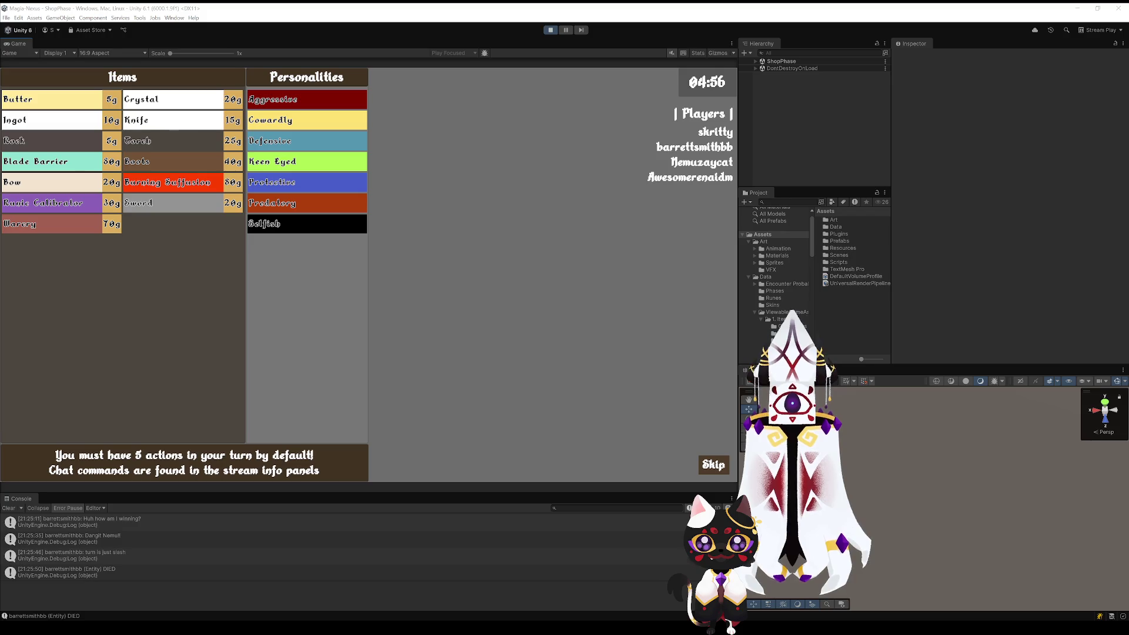
left_click(756, 68)
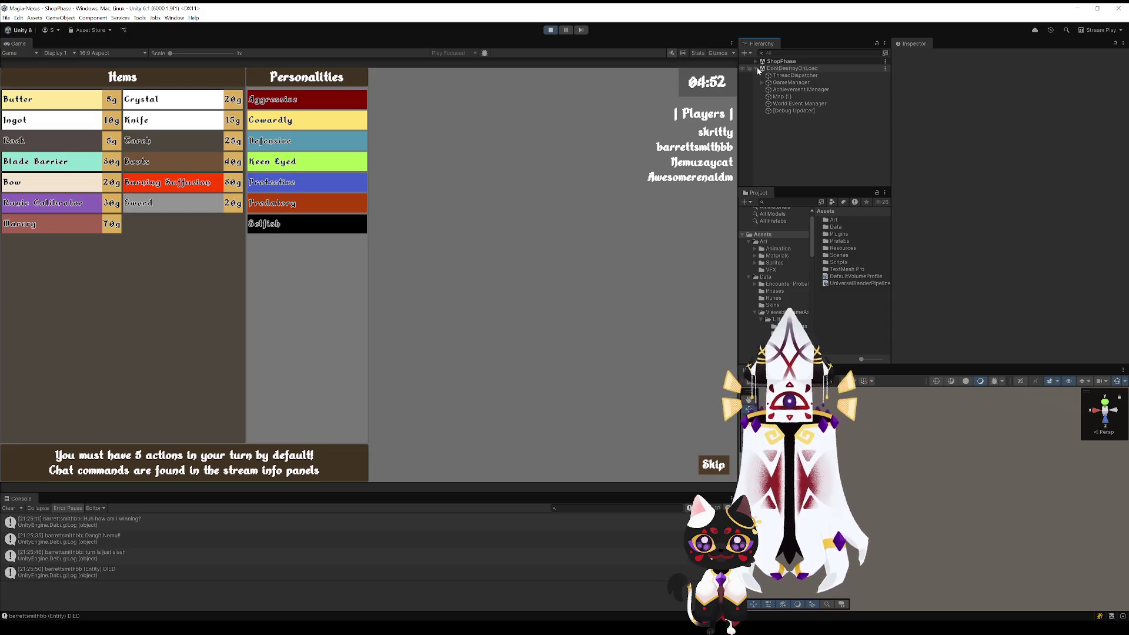
Step: Select GameManager and expand its All Viewers data in the Inspector
left_click(756, 68)
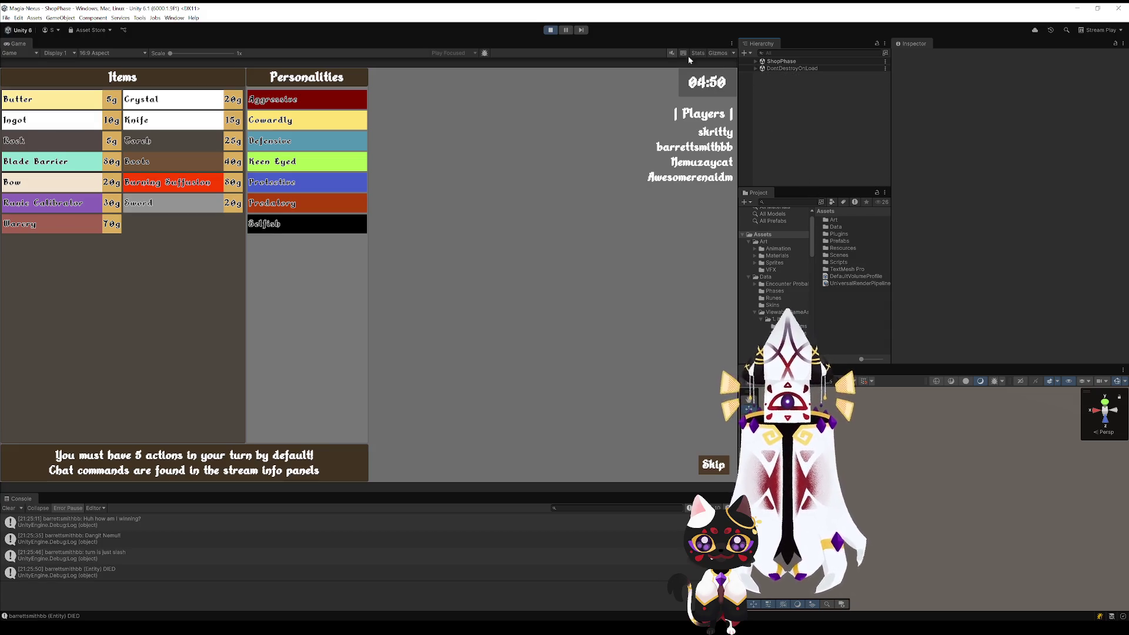
left_click(755, 68)
left_click(790, 82)
scroll(951, 254, "down", 2)
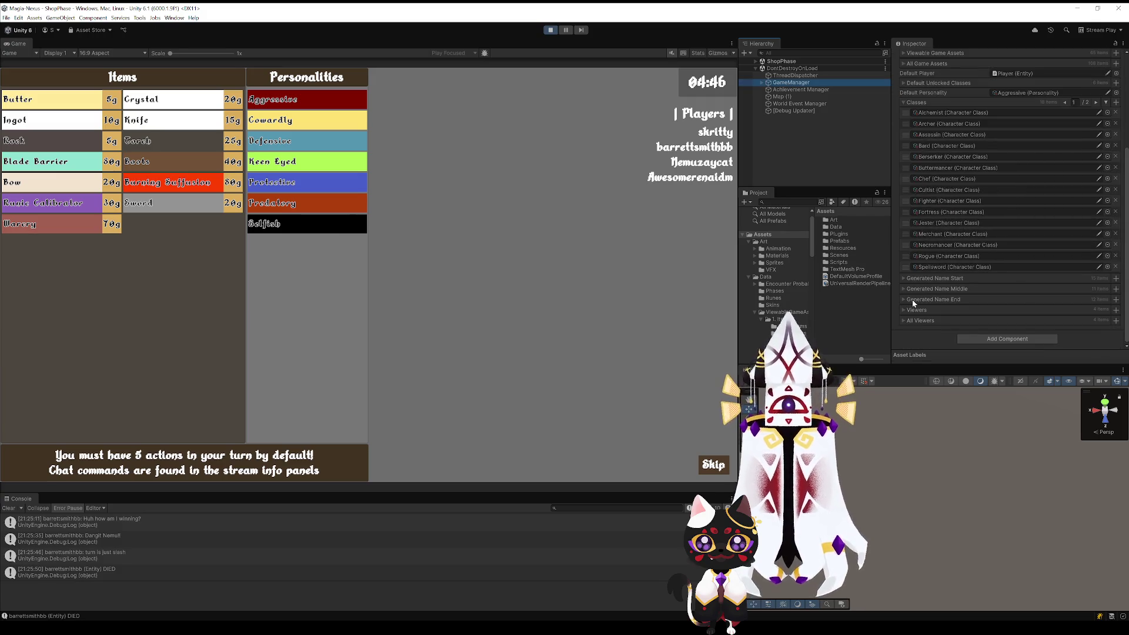
left_click(904, 321)
Step: List one viewer's six actions, such as Player_Slash and Movement_Dash, then stop play mode
scroll(916, 294, "down", 5)
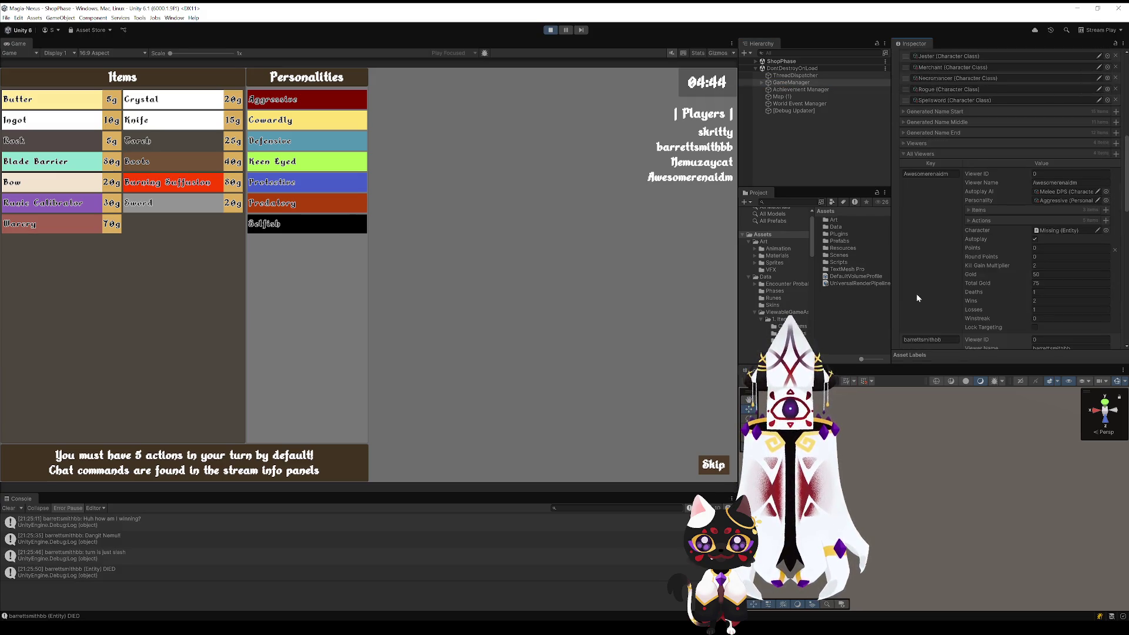
scroll(922, 285, "down", 3)
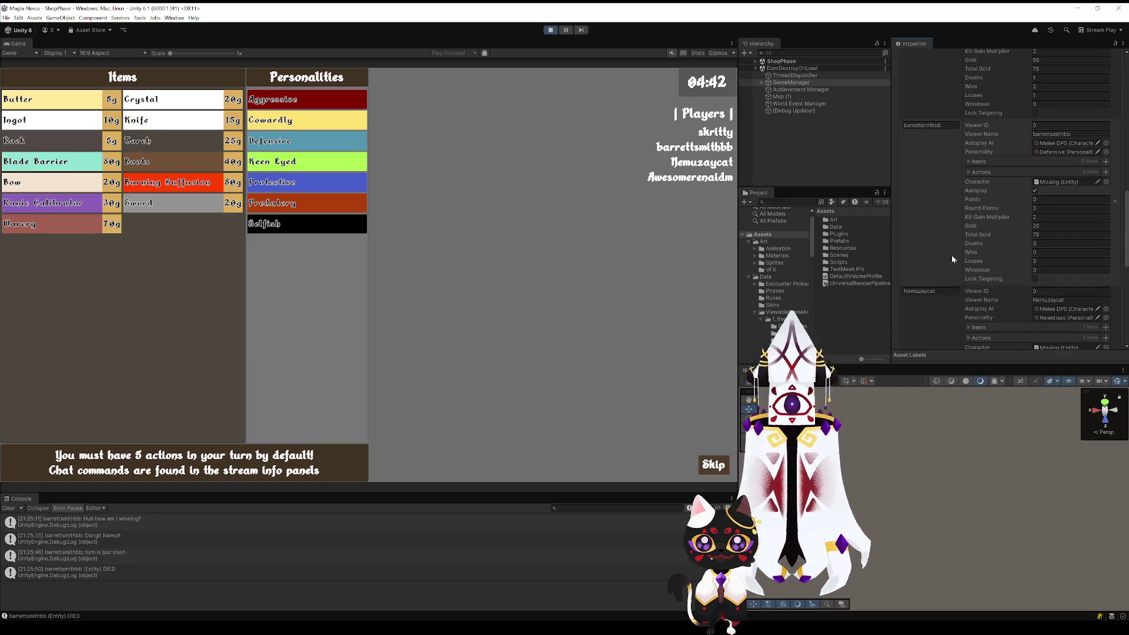
left_click(969, 171)
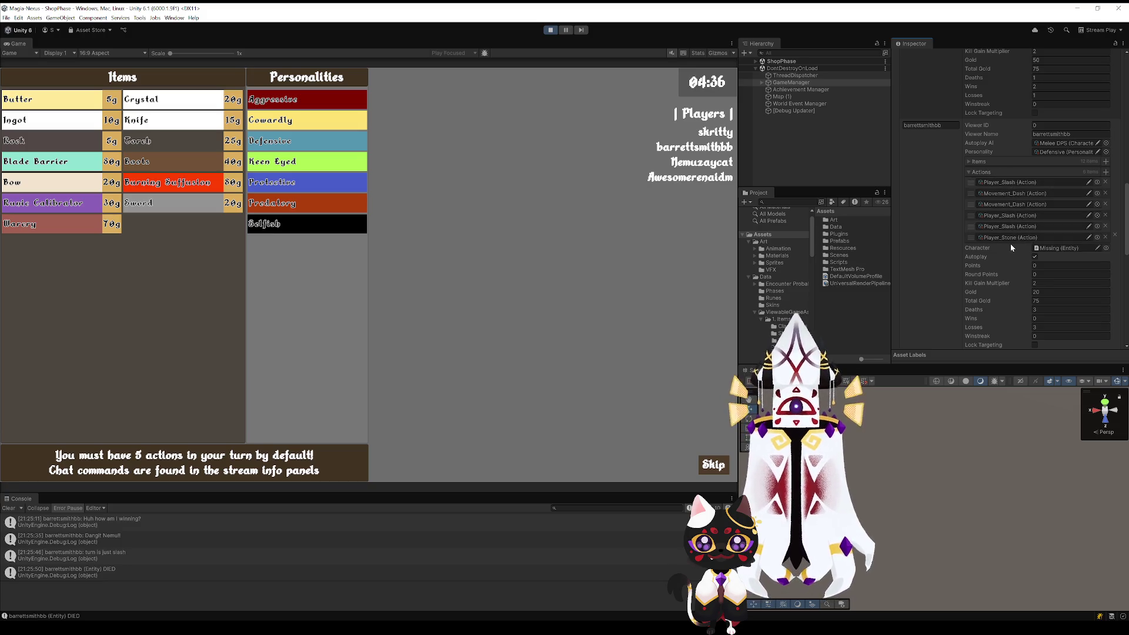
left_click(970, 162)
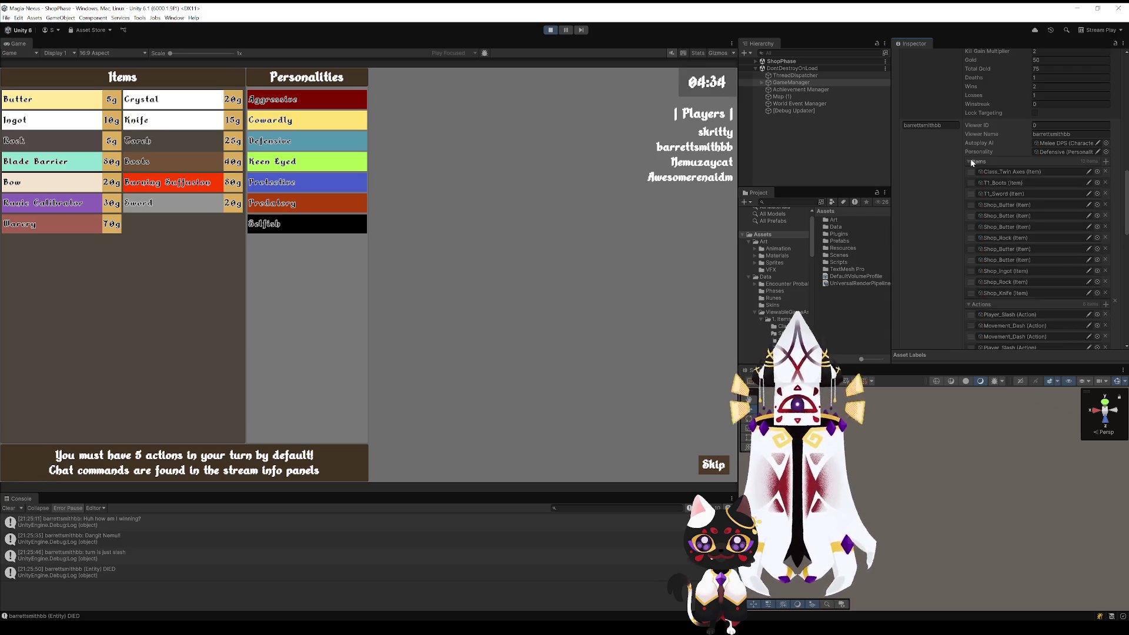
left_click(970, 162)
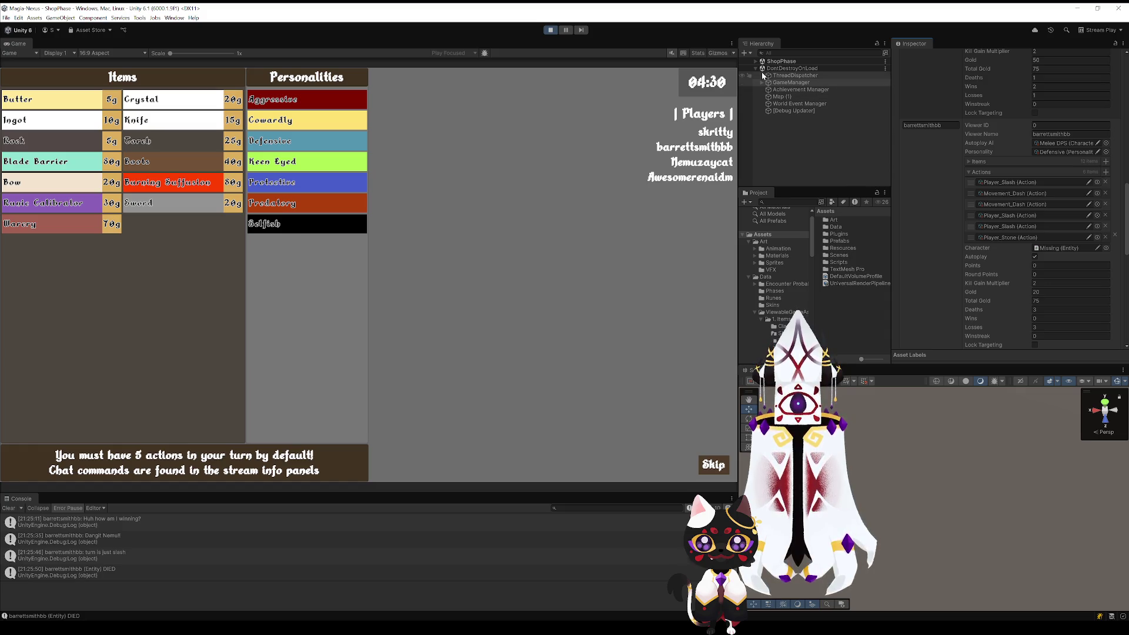
left_click(551, 32)
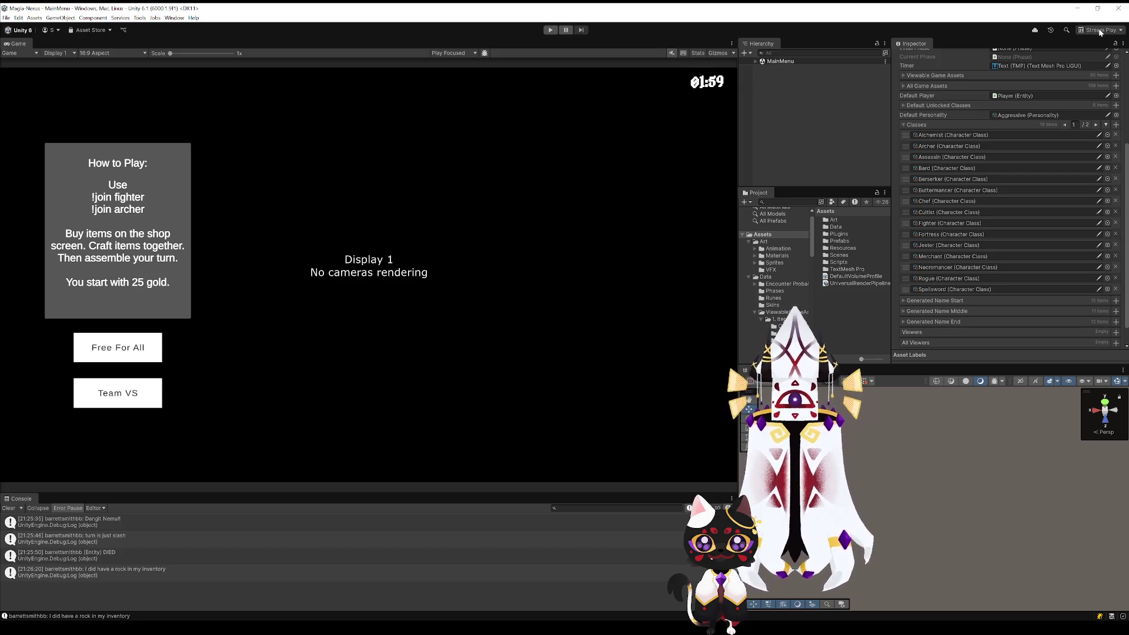
Step: Restart the game and switch to the Scene view showing the sandy, grassy voxel map
left_click(549, 30)
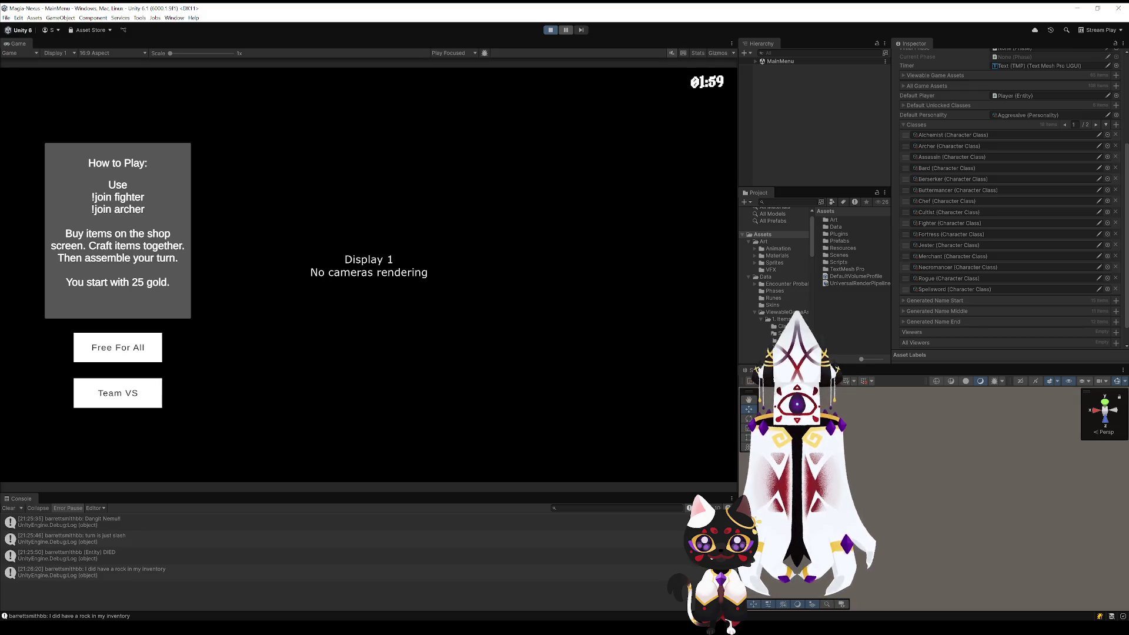
left_click(790, 82)
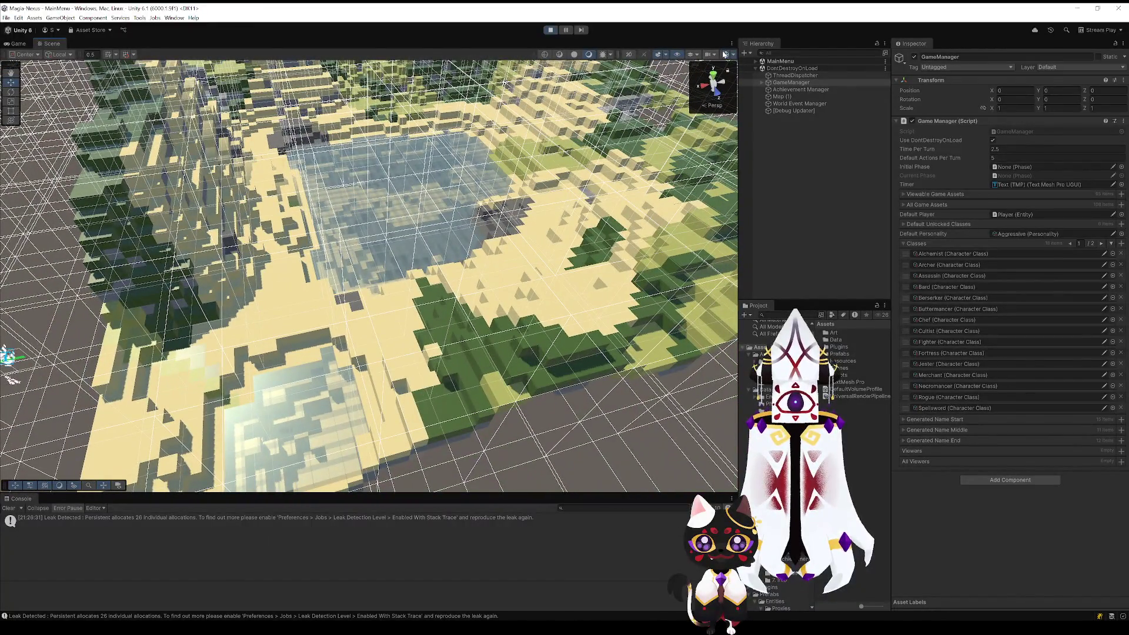
Step: Fly high over the voxel island, re-enable Gizmos for chunk bounding boxes, and list MainMenu objects
left_click(724, 54)
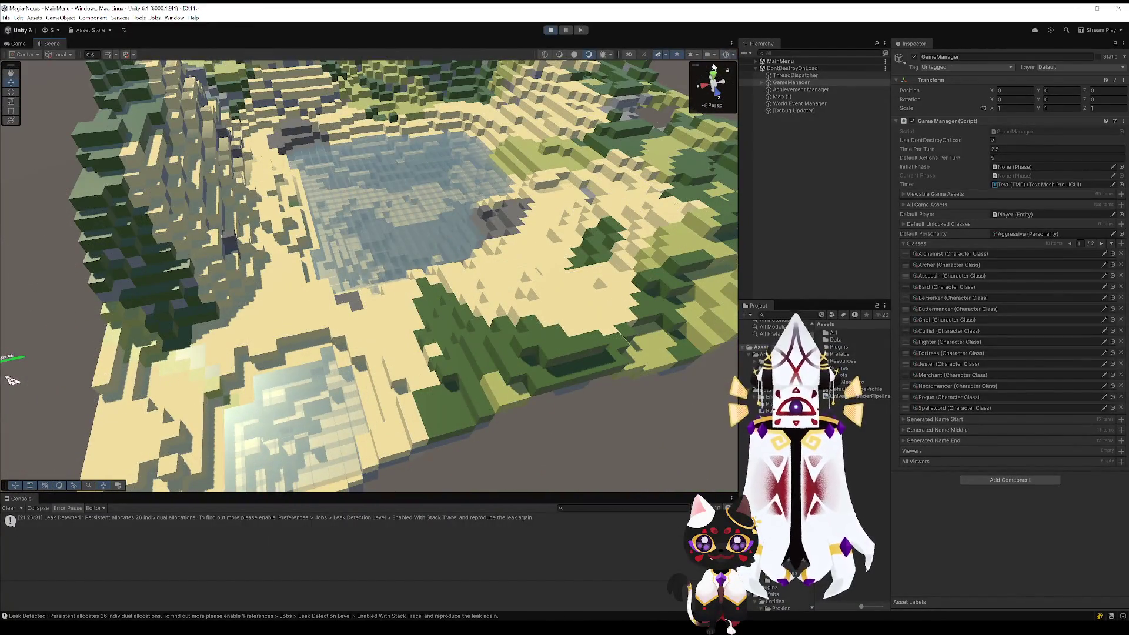
key("w")
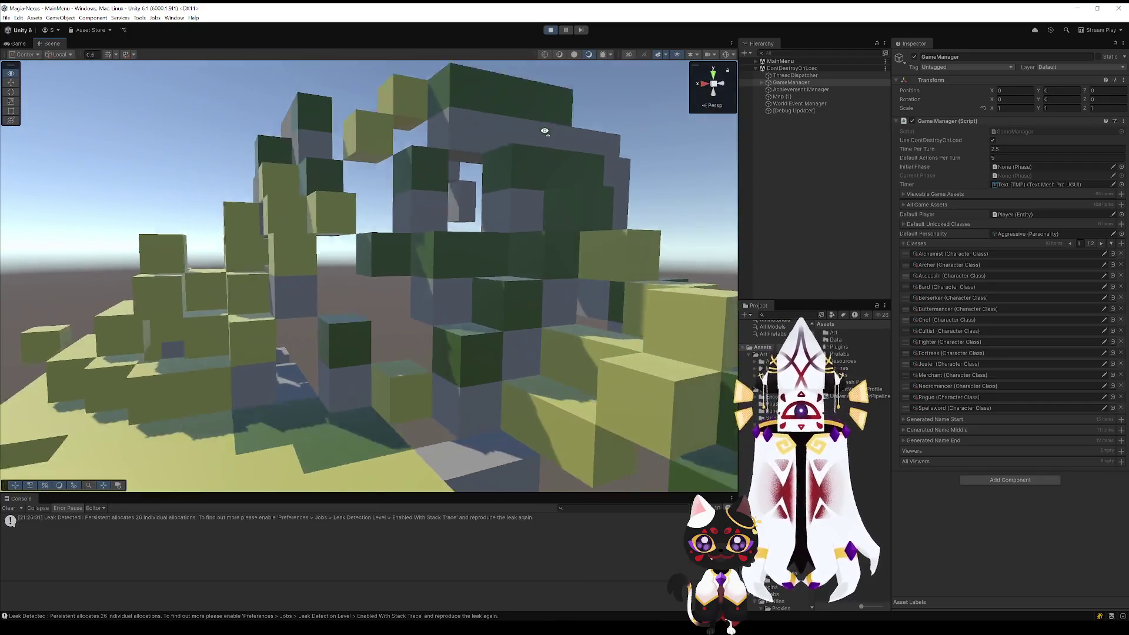
mouse_move(544, 130)
left_mouse_down()
mouse_move(390, 251)
mouse_move(403, 240)
mouse_move(396, 224)
mouse_move(453, 194)
mouse_move(323, 217)
mouse_move(97, 226)
mouse_move(46, 46)
mouse_move(150, 70)
mouse_move(237, 50)
mouse_move(284, 252)
mouse_move(499, 263)
left_mouse_up()
left_click(726, 54)
mouse_move(376, 318)
left_mouse_down()
mouse_move(363, 333)
mouse_move(471, 252)
left_mouse_up()
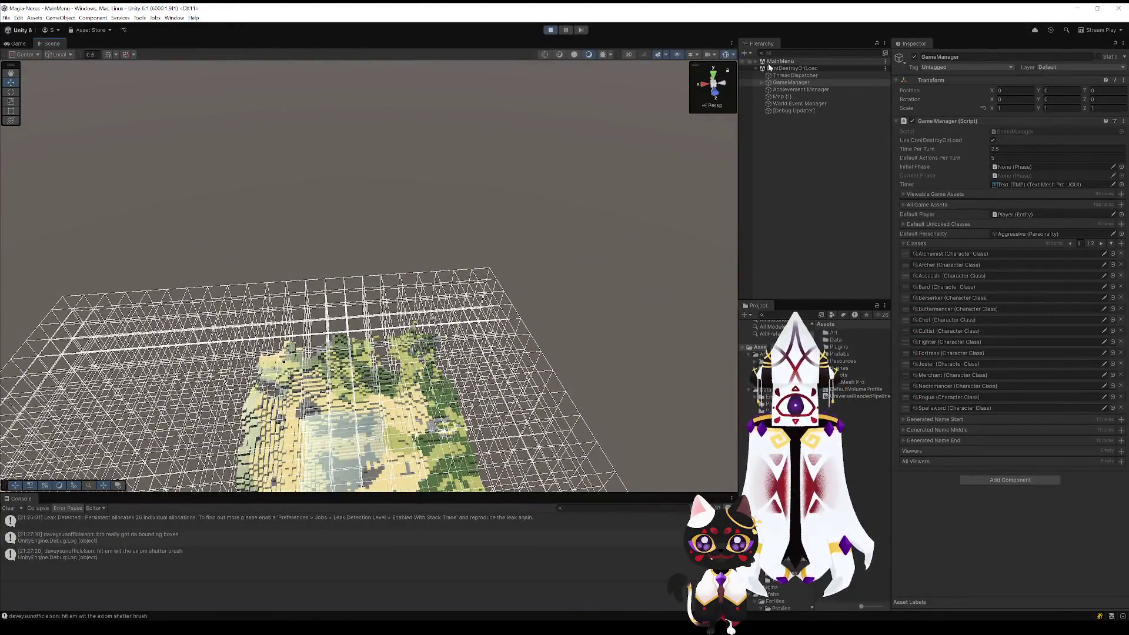
left_click(756, 62)
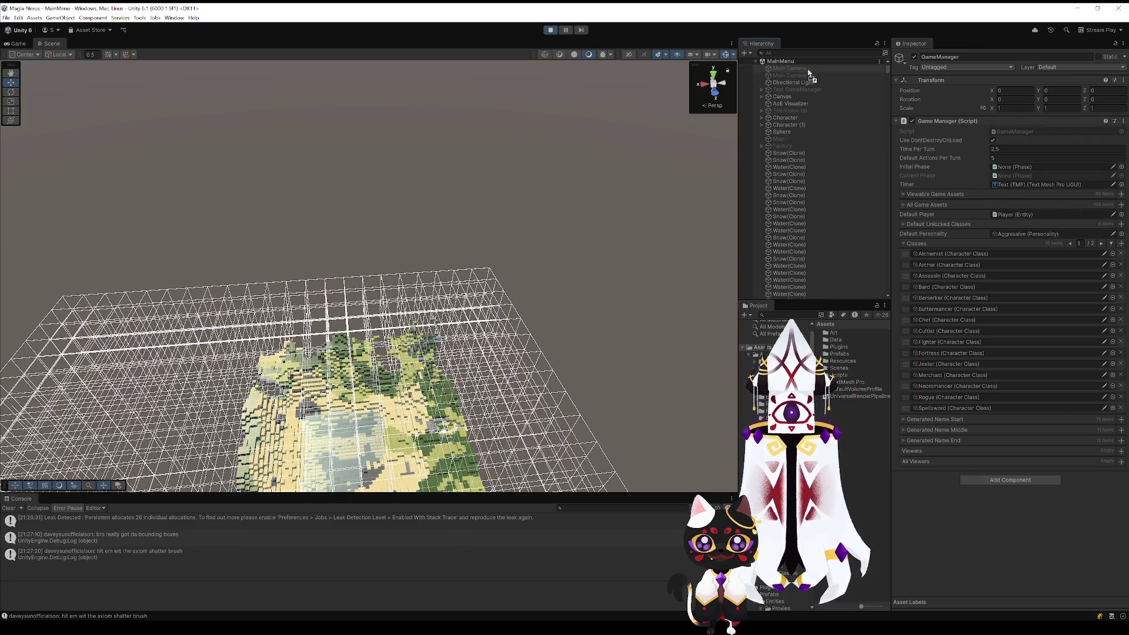
Step: Select the Sphere and drag it right so terrain generates around it
scroll(805, 125, "down", 10)
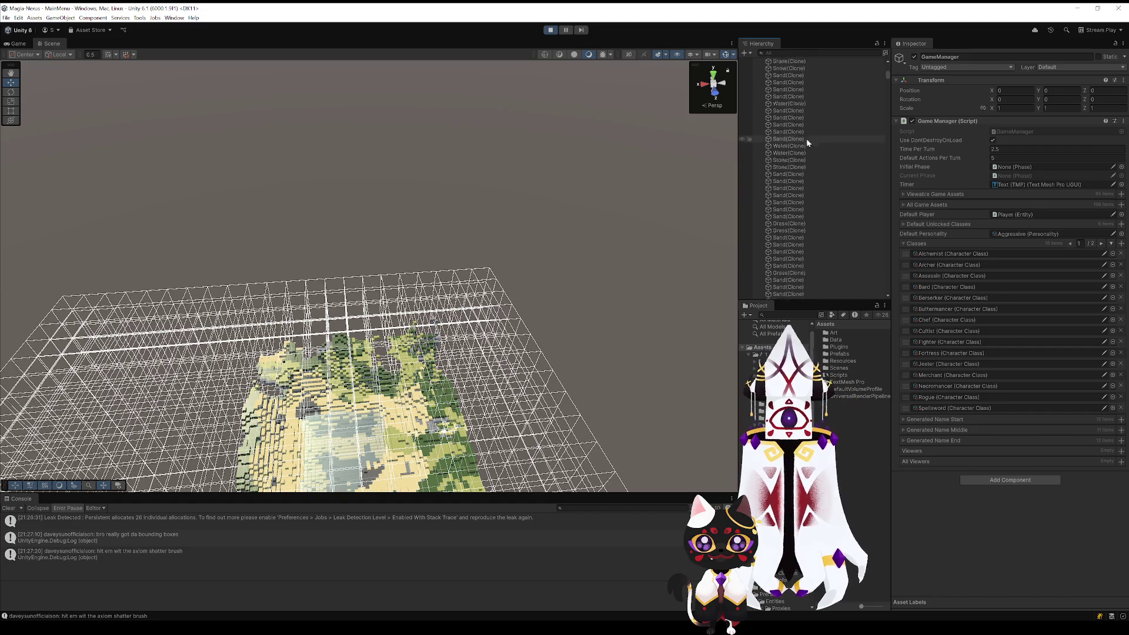
mouse_move(887, 76)
left_mouse_down()
mouse_move(890, 316)
mouse_move(894, 48)
left_mouse_up()
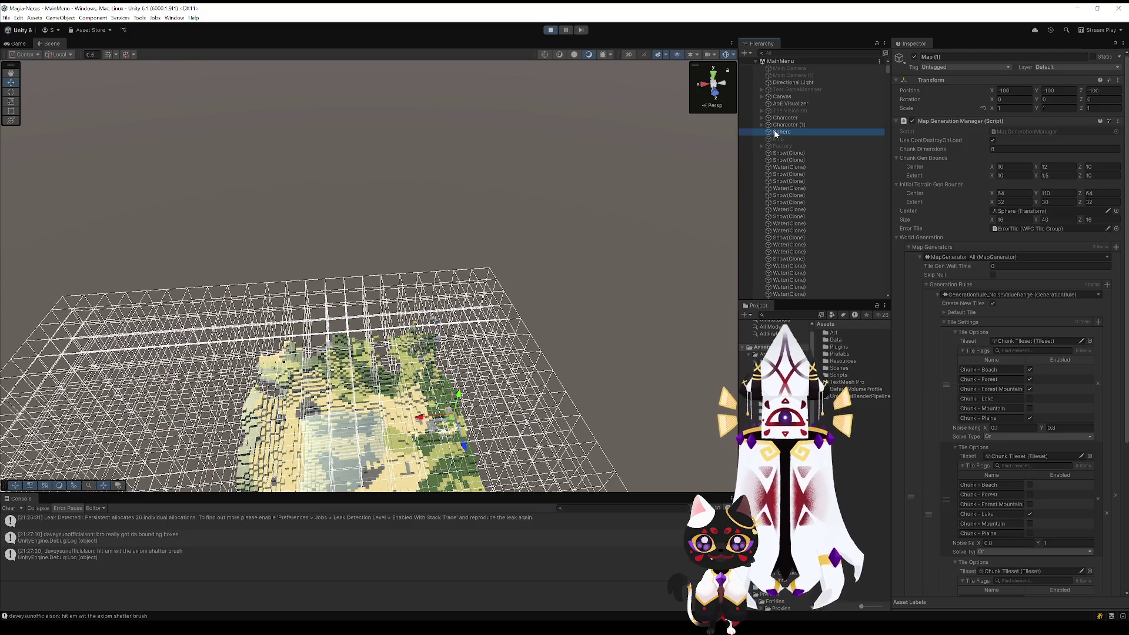
mouse_move(376, 353)
left_mouse_down()
mouse_move(308, 477)
mouse_move(406, 430)
mouse_move(415, 240)
mouse_move(310, 239)
mouse_move(408, 244)
left_mouse_up()
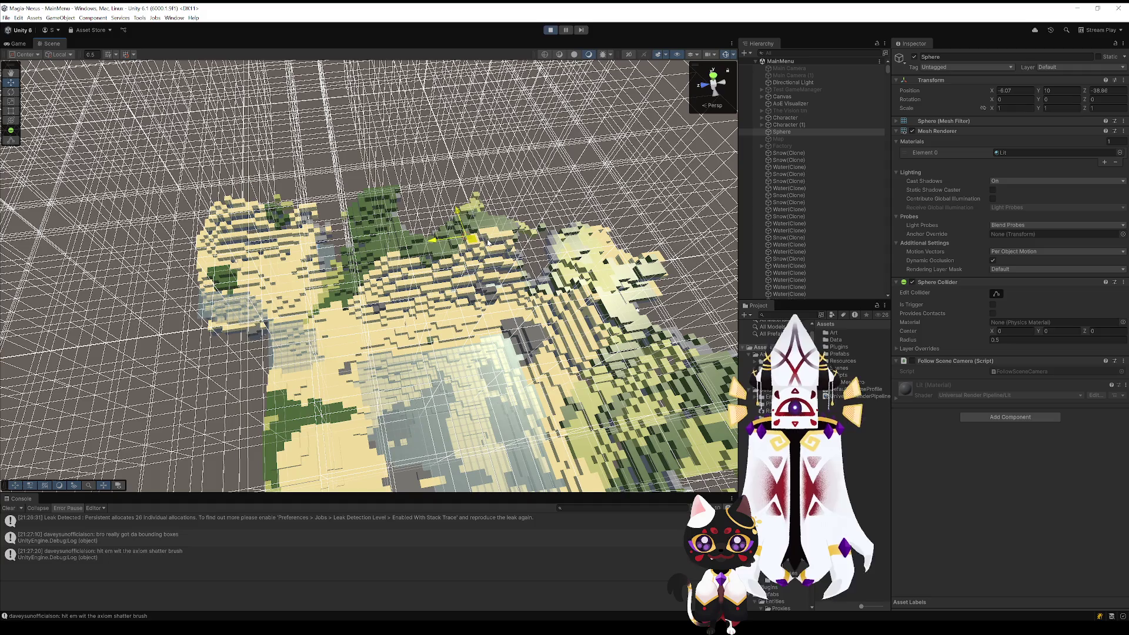
left_click_drag(615, 237, 686, 237)
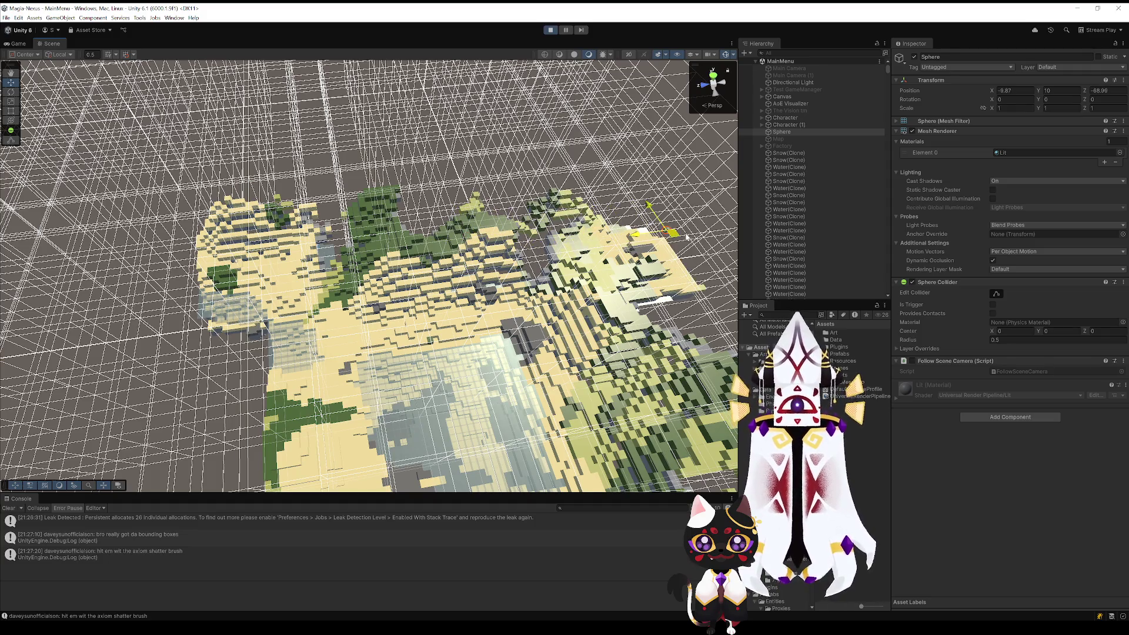
mouse_move(540, 285)
left_mouse_down()
mouse_move(533, 320)
mouse_move(306, 267)
left_mouse_up()
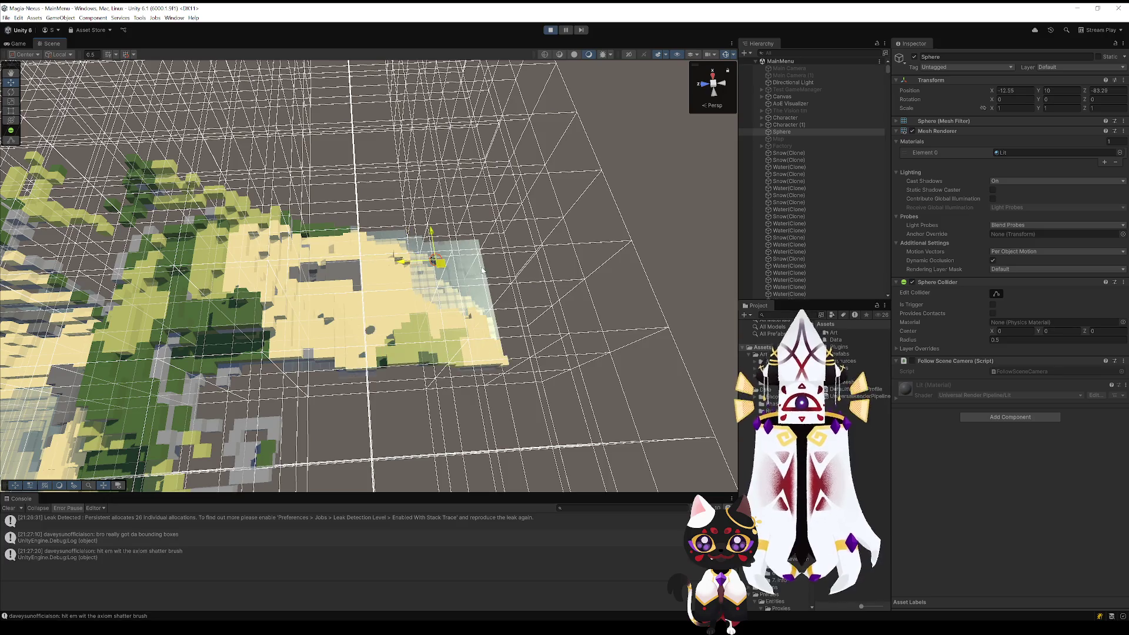
mouse_move(600, 305)
left_mouse_down()
mouse_move(617, 320)
mouse_move(272, 320)
mouse_move(423, 315)
mouse_move(456, 268)
mouse_move(213, 264)
mouse_move(489, 215)
left_mouse_up()
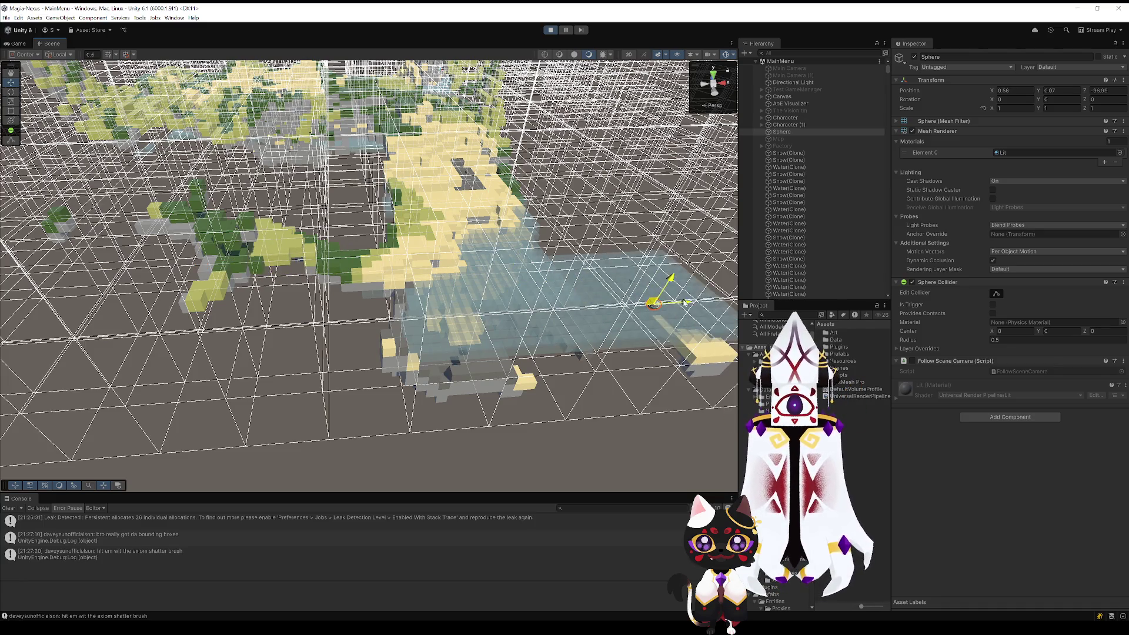
left_click_drag(584, 284, 360, 297)
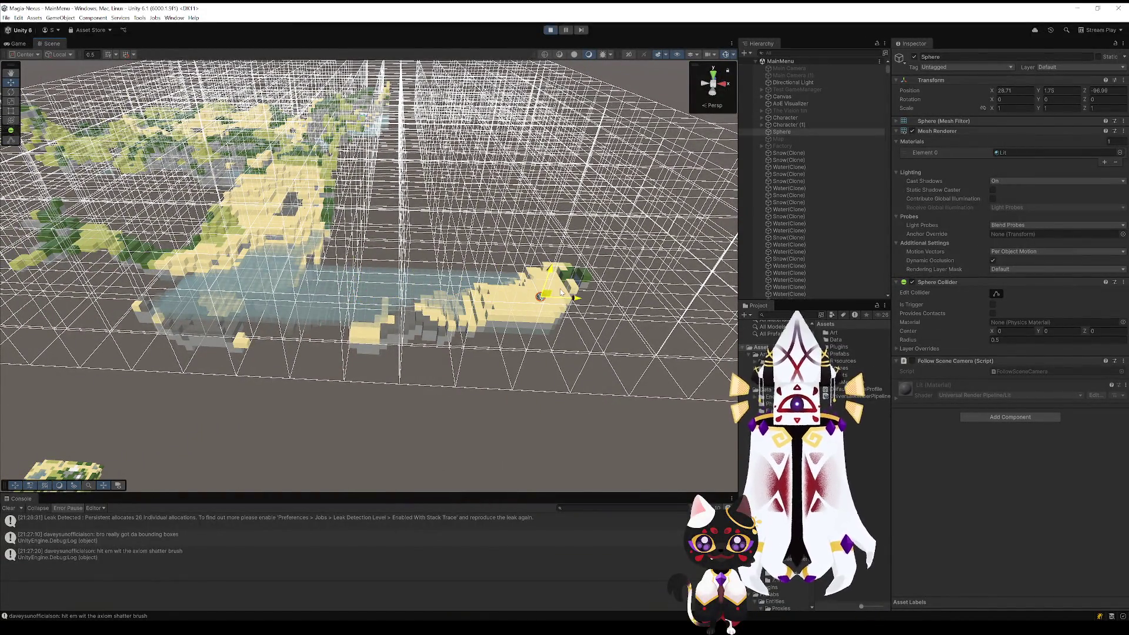
Step: Push the Sphere further right toward the island's eastern tip, then deselect it
left_click_drag(628, 244, 676, 234)
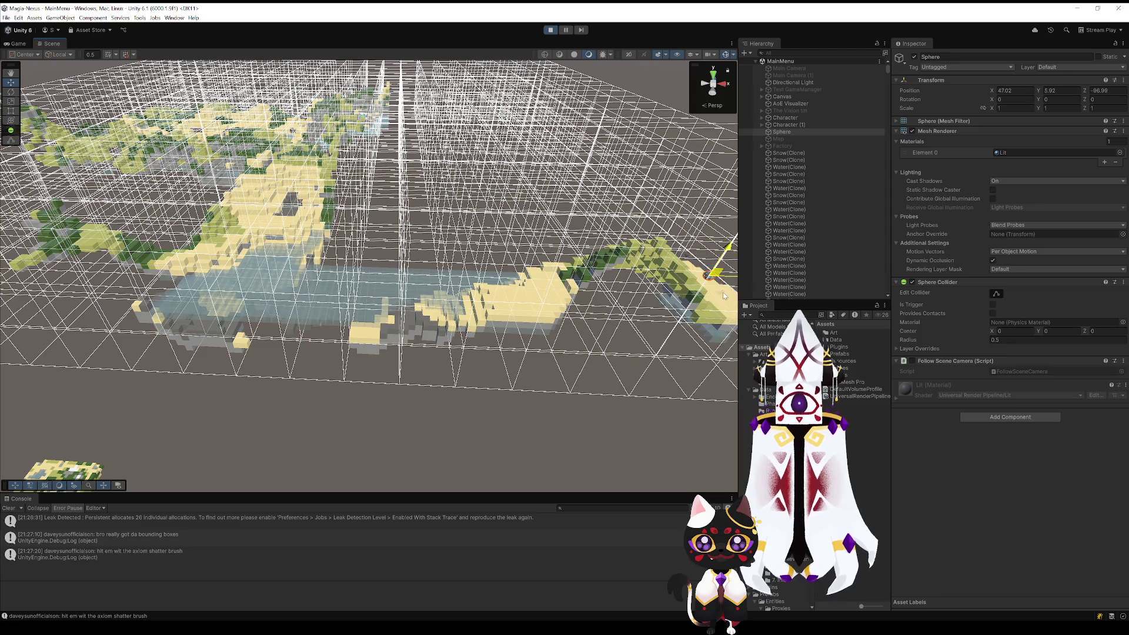
key("f")
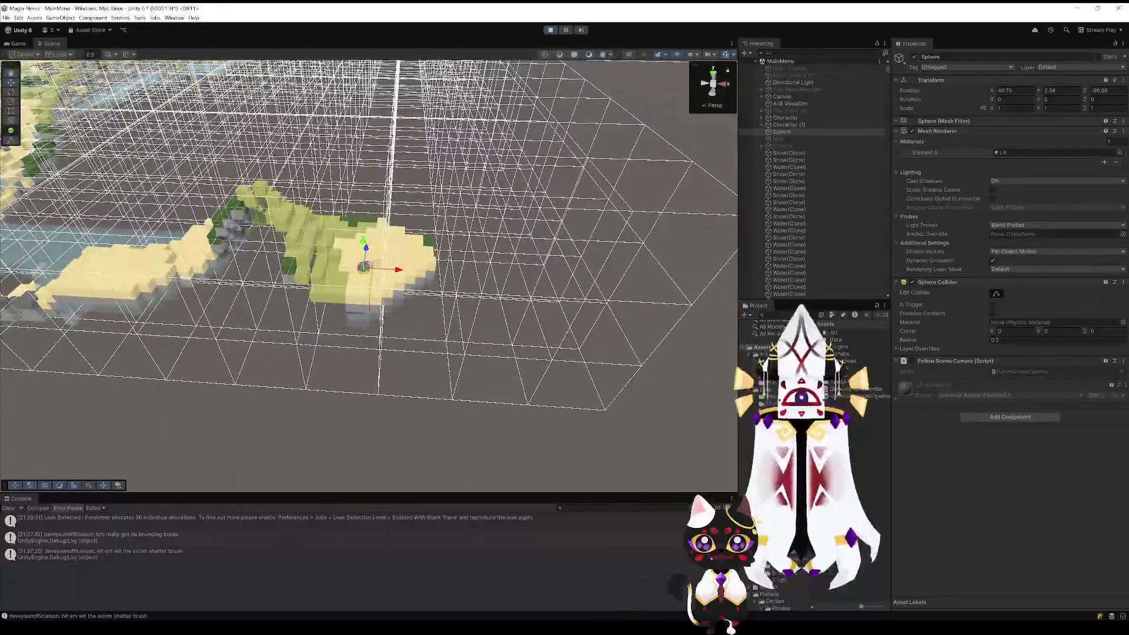
left_click_drag(424, 263, 501, 263)
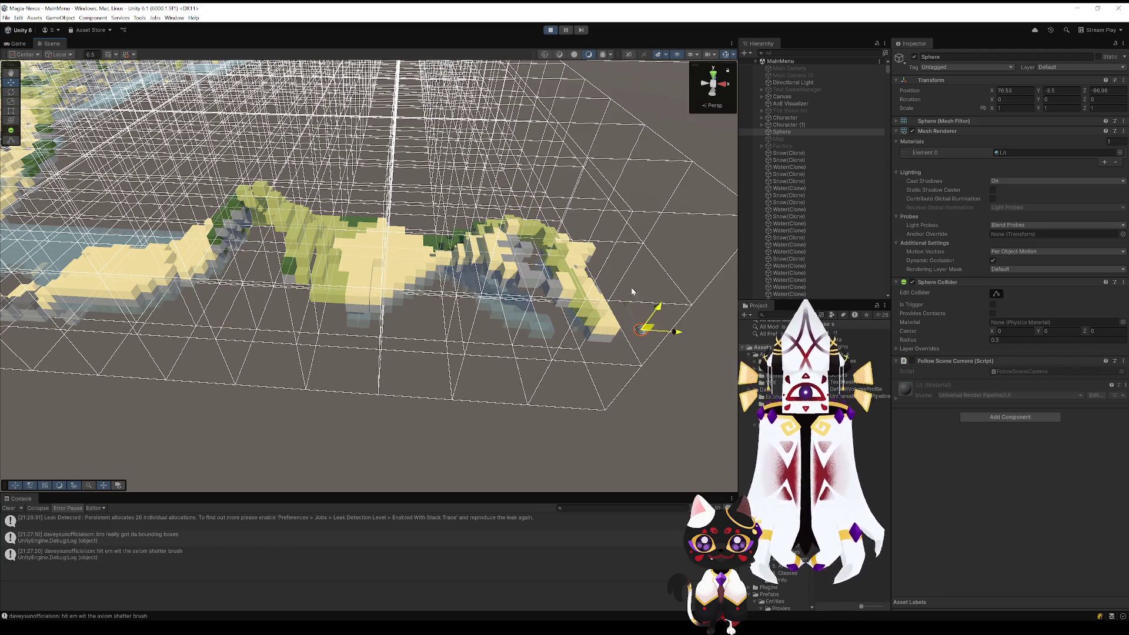
mouse_move(579, 241)
left_mouse_down()
mouse_move(235, 229)
mouse_move(308, 433)
mouse_move(423, 409)
left_mouse_up()
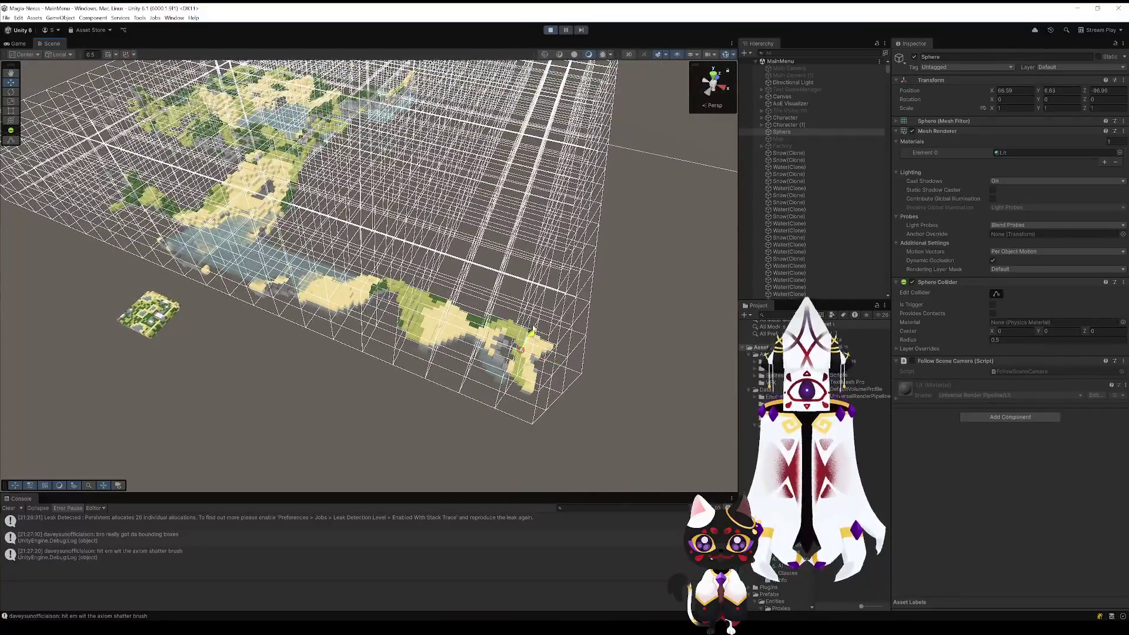
left_click(697, 257)
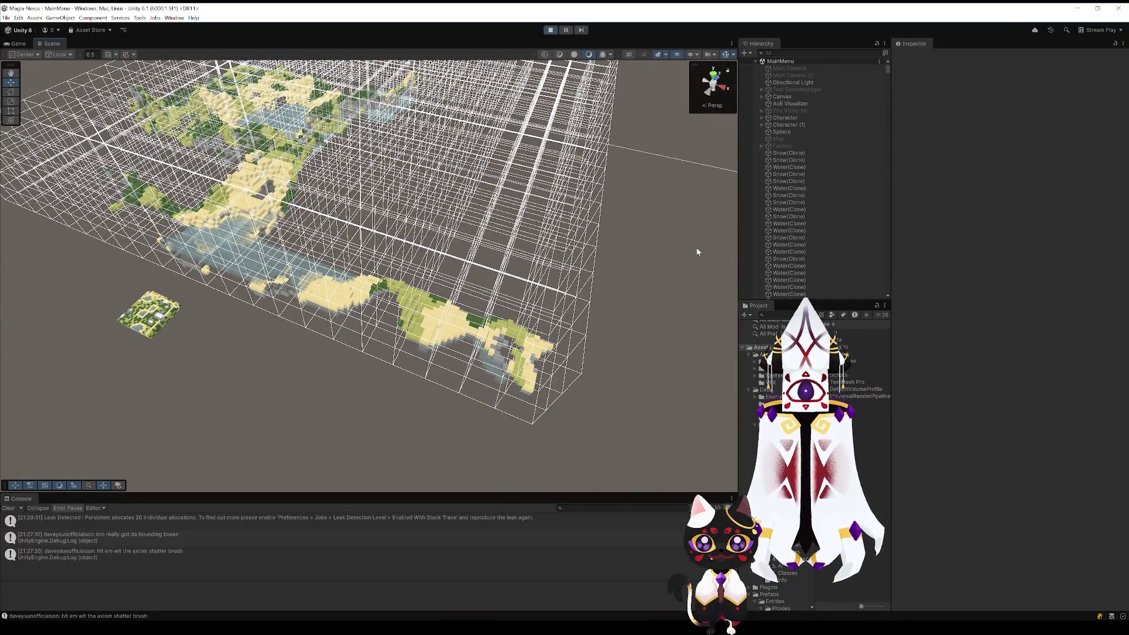
Step: Turn Gizmos off and orbit around the generated islands from low and high angles
left_click(730, 55)
mouse_move(617, 283)
left_mouse_down()
mouse_move(696, 294)
mouse_move(724, 312)
mouse_move(625, 312)
mouse_move(671, 323)
mouse_move(602, 348)
mouse_move(371, 333)
mouse_move(88, 353)
mouse_move(1049, 372)
mouse_move(988, 379)
mouse_move(80, 324)
mouse_move(42, 225)
mouse_move(20, 232)
mouse_move(182, 202)
mouse_move(202, 227)
mouse_move(247, 235)
left_mouse_up()
mouse_move(616, 307)
left_mouse_down()
mouse_move(524, 292)
mouse_move(576, 266)
mouse_move(498, 213)
mouse_move(509, 328)
mouse_move(333, 454)
mouse_move(437, 253)
mouse_move(807, 248)
mouse_move(598, 182)
mouse_move(390, 319)
mouse_move(384, 364)
mouse_move(385, 337)
mouse_move(331, 243)
mouse_move(390, 264)
left_mouse_up()
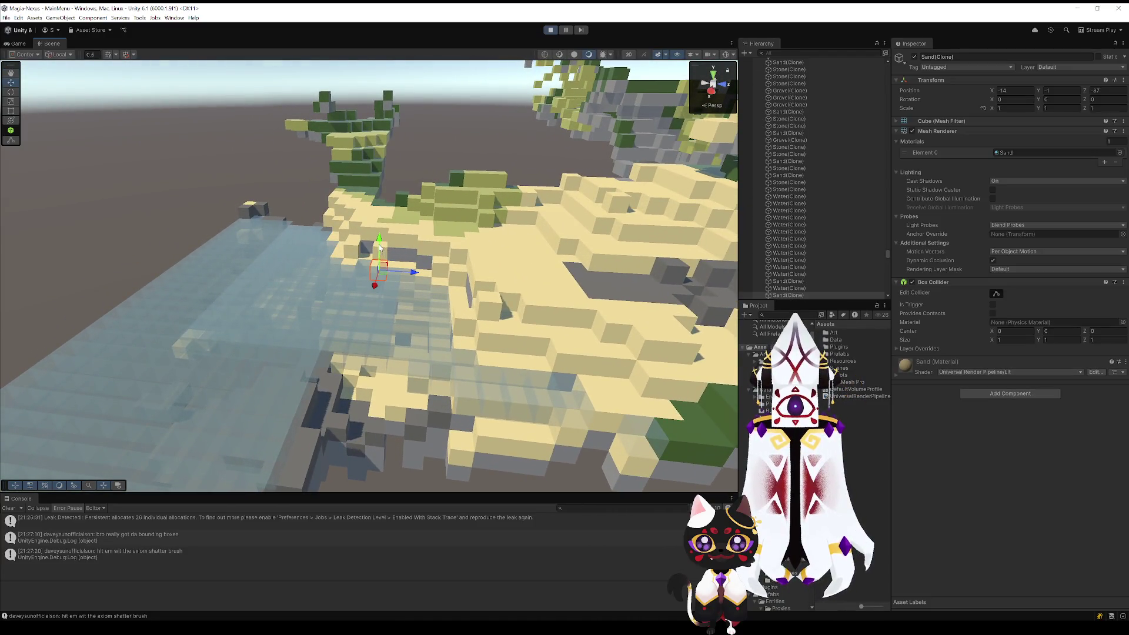
mouse_move(439, 165)
left_mouse_down()
mouse_move(536, 322)
mouse_move(655, 277)
mouse_move(750, 266)
left_mouse_up()
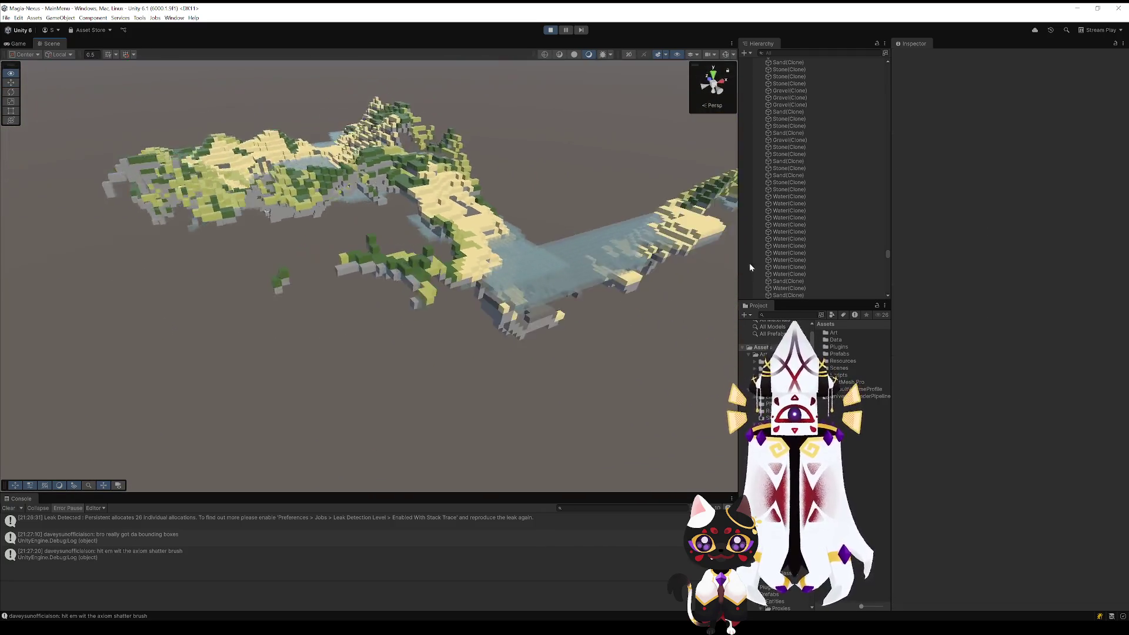
mouse_move(647, 306)
left_mouse_down()
mouse_move(514, 312)
mouse_move(570, 284)
mouse_move(610, 323)
mouse_move(643, 312)
mouse_move(662, 214)
left_mouse_up()
Step: Inspect several cubes, including Dry Grass and Grass at -86, -88, -80, then stop play mode
left_click(333, 193)
left_click(299, 185)
left_click(383, 167)
left_click(382, 204)
left_click(285, 176)
left_click(295, 196)
left_click(171, 222)
left_click(377, 329)
mouse_move(377, 329)
left_mouse_down()
mouse_move(559, 391)
mouse_move(570, 383)
mouse_move(248, 392)
left_mouse_up()
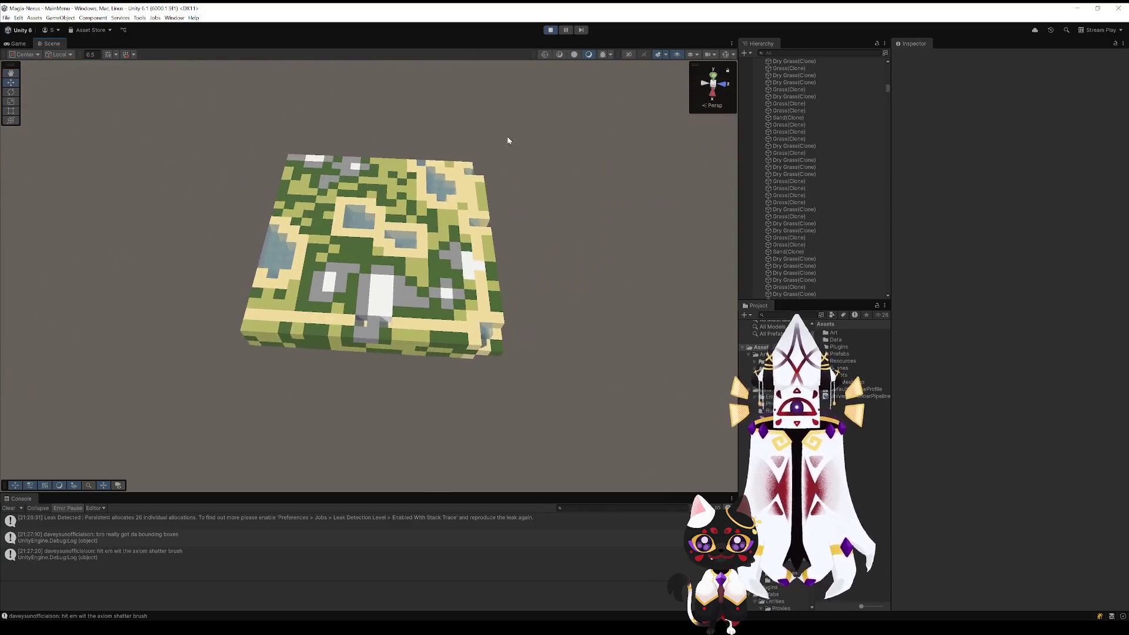
left_click(547, 31)
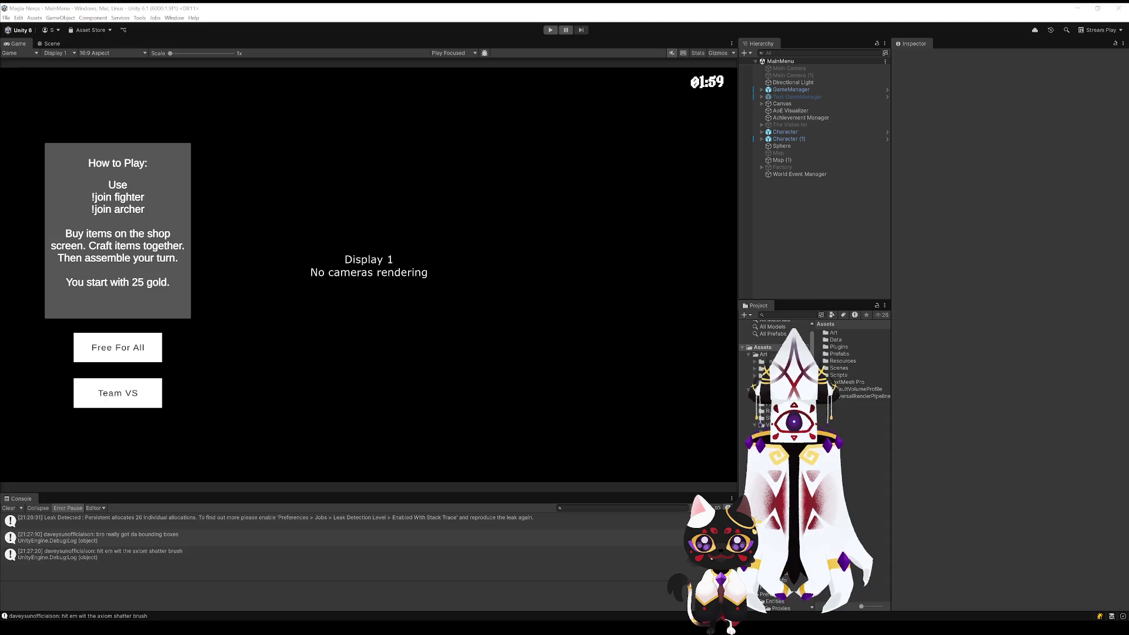
Step: Set the Game view's play mode focus option to Play Unfocused
left_click(52, 43)
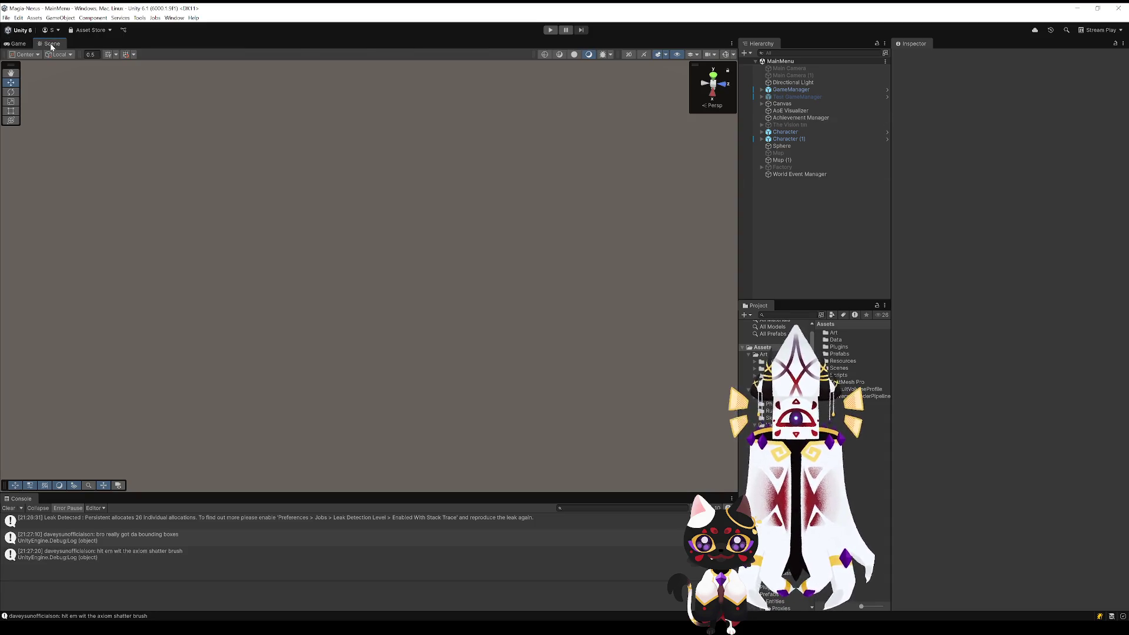
left_click(18, 44)
left_click(442, 56)
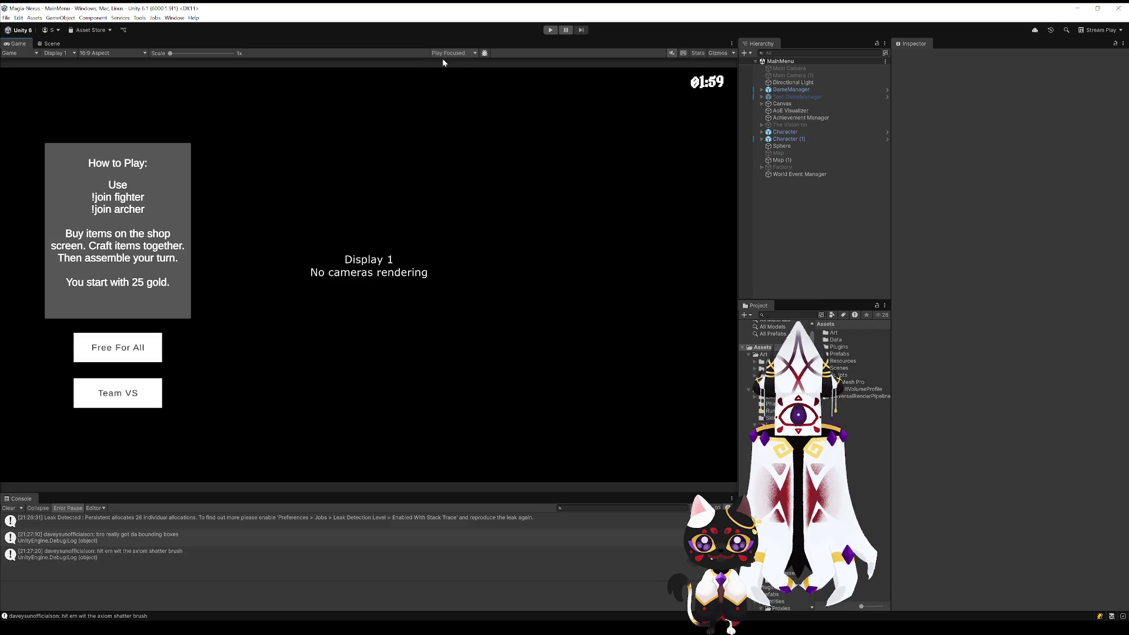
left_click(461, 78)
Step: Return to the Scene view and select Map (1) to show its Map Generation Manager settings
left_click(50, 44)
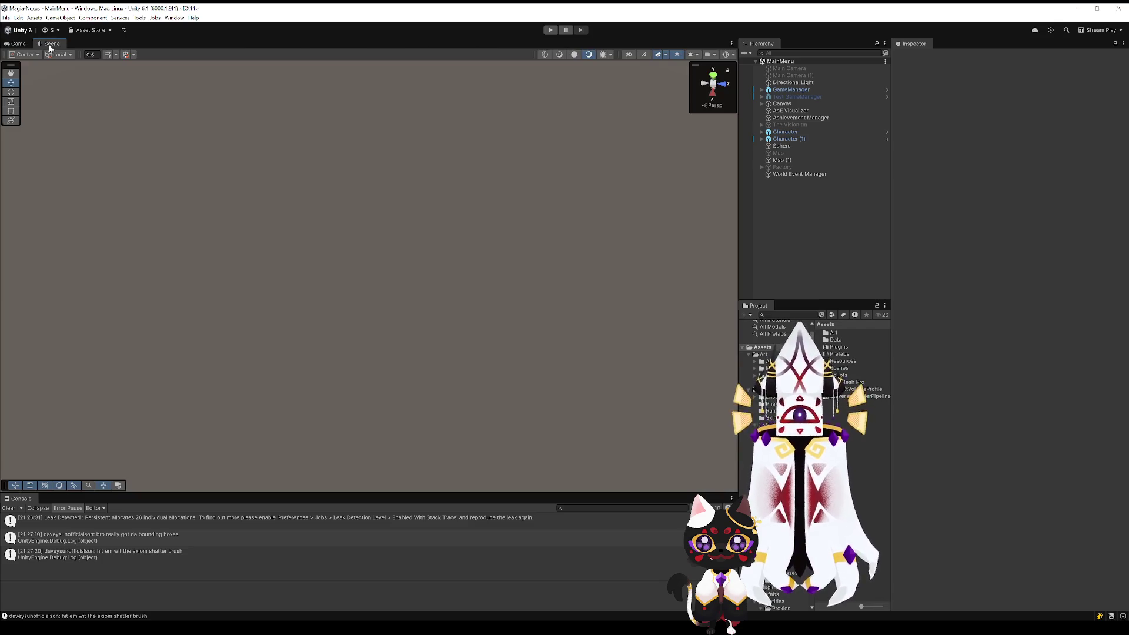
left_click(795, 175)
left_click(792, 162)
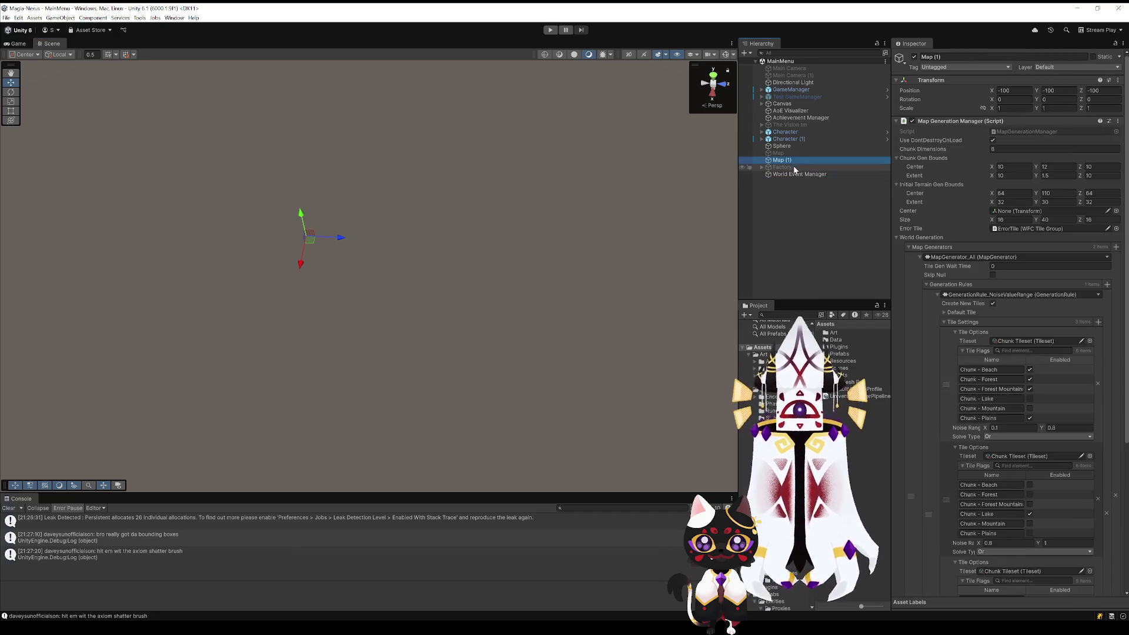
Step: Duplicate Map (1) as Map (2) and deactivate the original Map (1)
key("ctrl+d")
left_click(782, 160)
left_click(914, 56)
Step: On Map (2), remove the Generation Rules entry and the MapGenerator_EntropicPropagation element
left_click(789, 167)
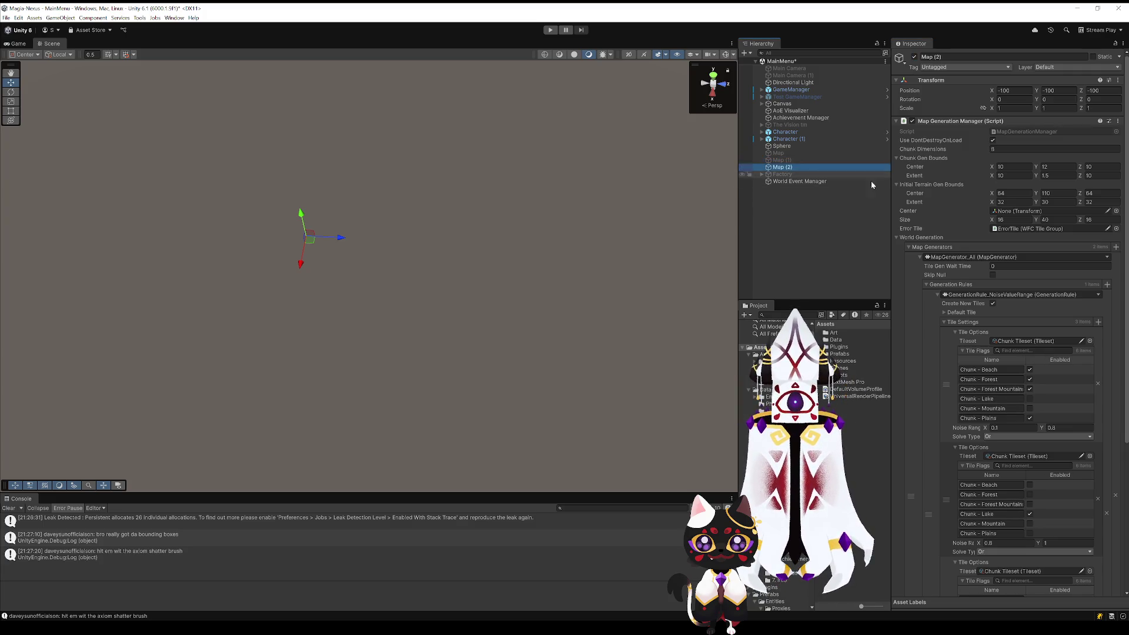
scroll(954, 347, "down", 3)
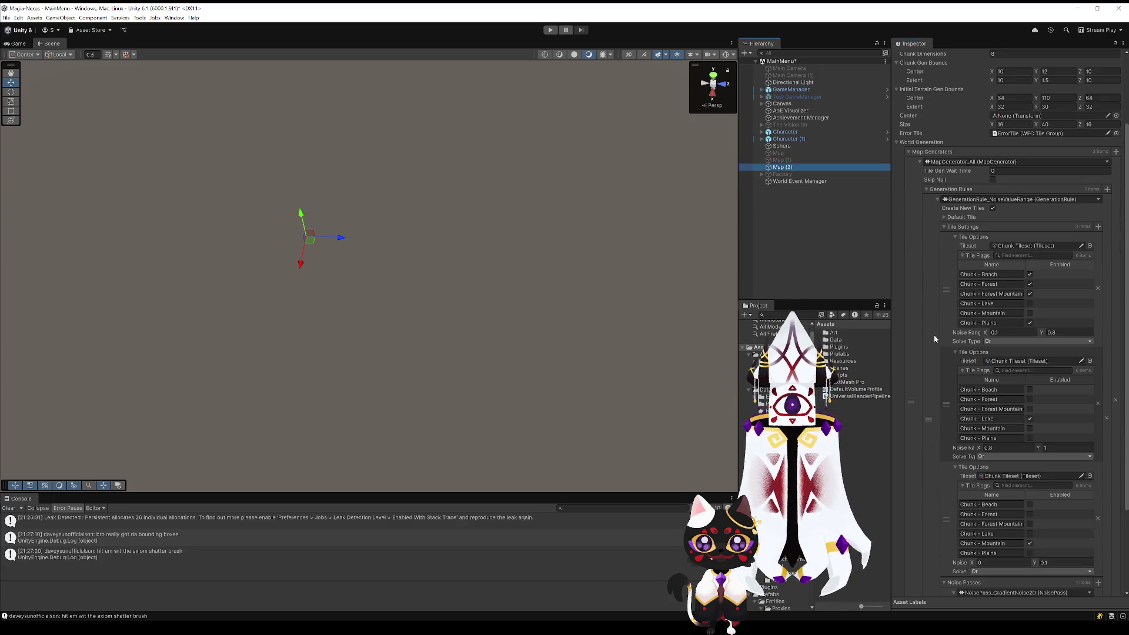
left_click(1106, 419)
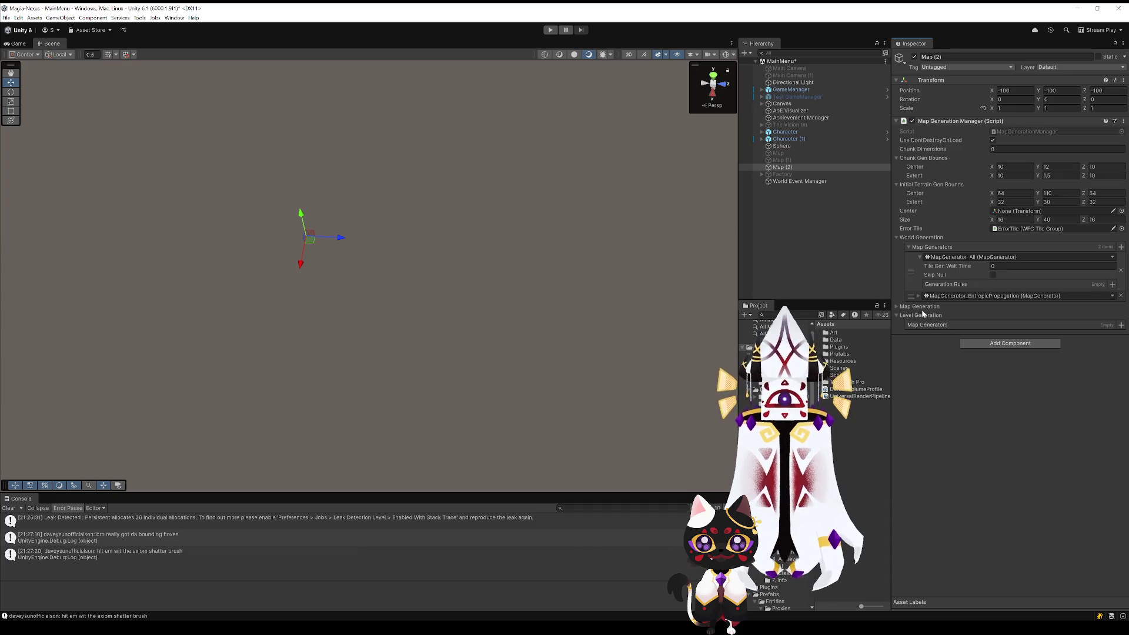
left_click(1121, 296)
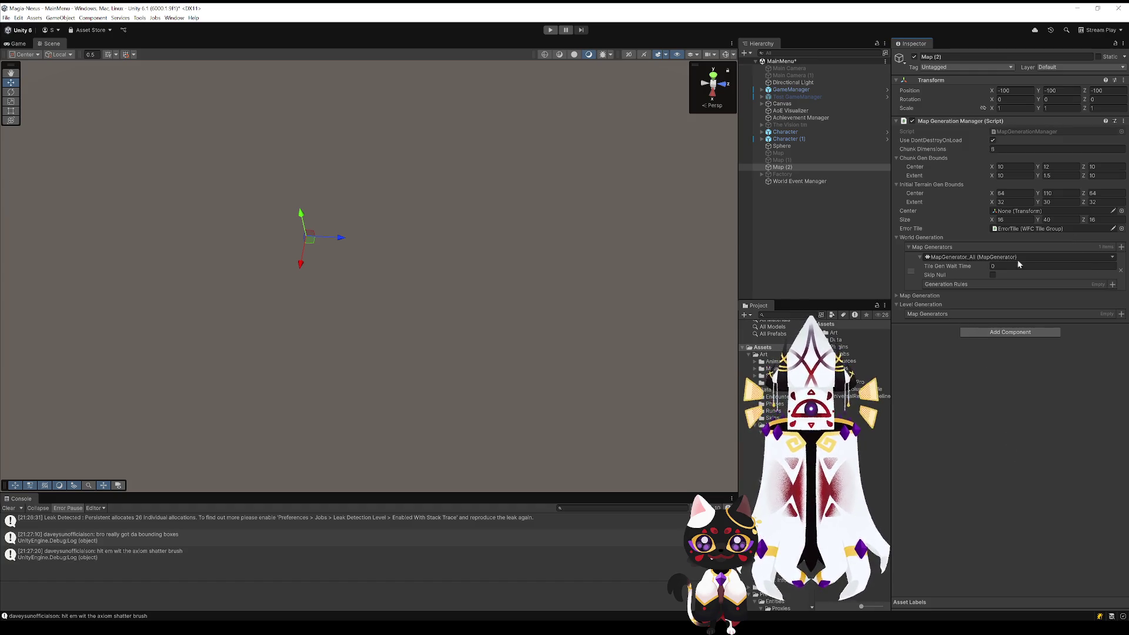
left_click(1057, 168)
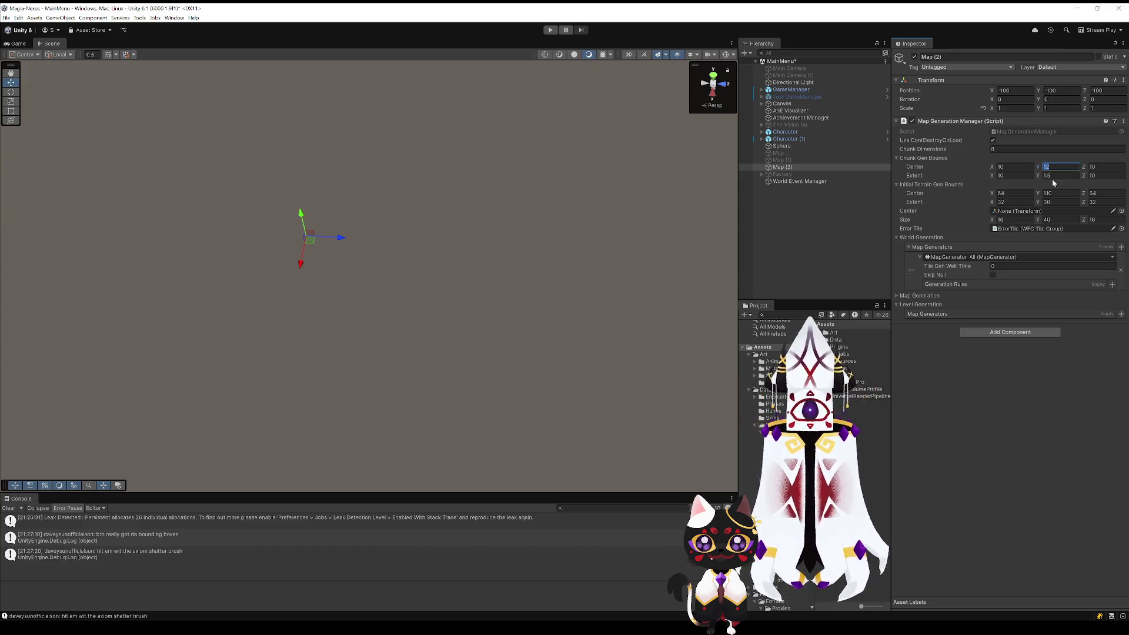
Step: Set Map (2)'s Chunk Gen Bounds Extent Y to 0.5, then select the noise pass Scale field
left_click(1056, 176)
type("0.5")
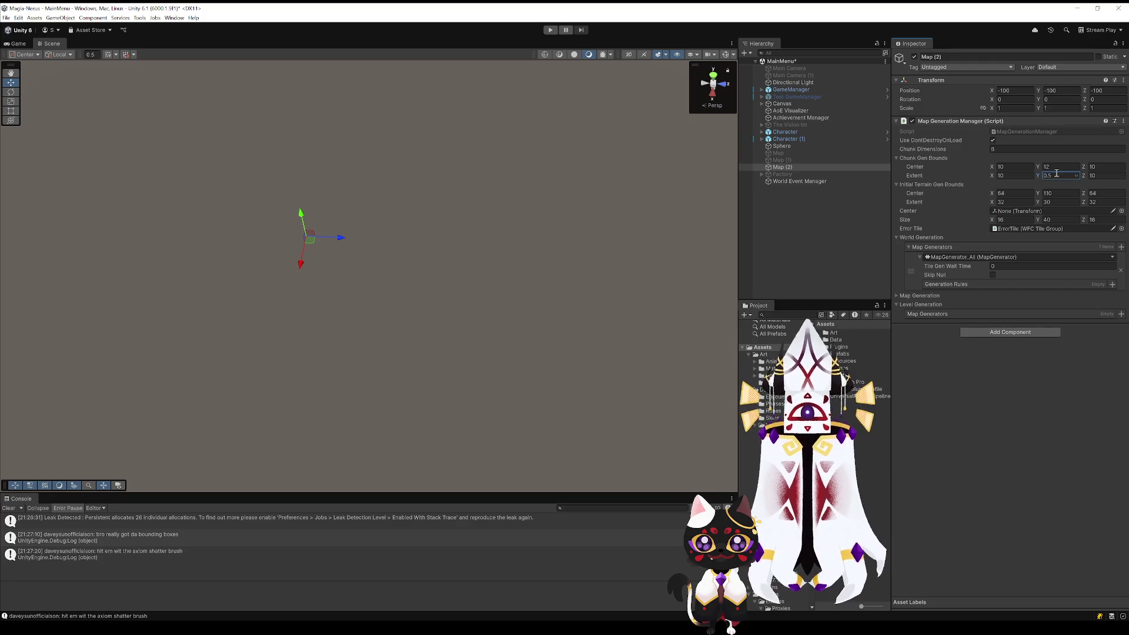
left_click(1080, 360)
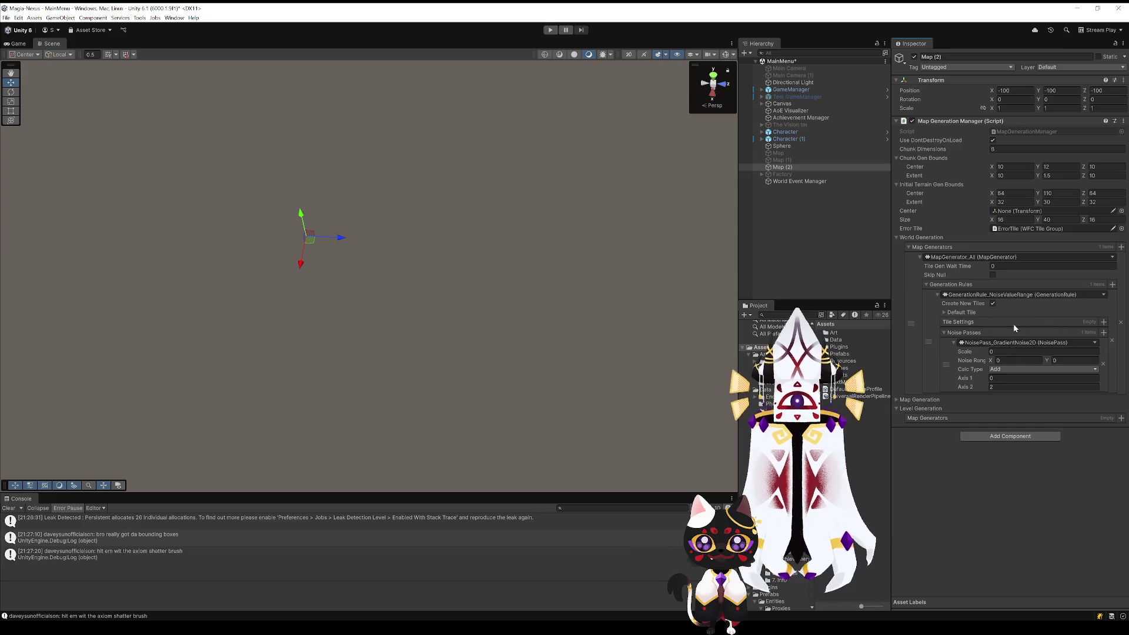
left_click(1003, 351)
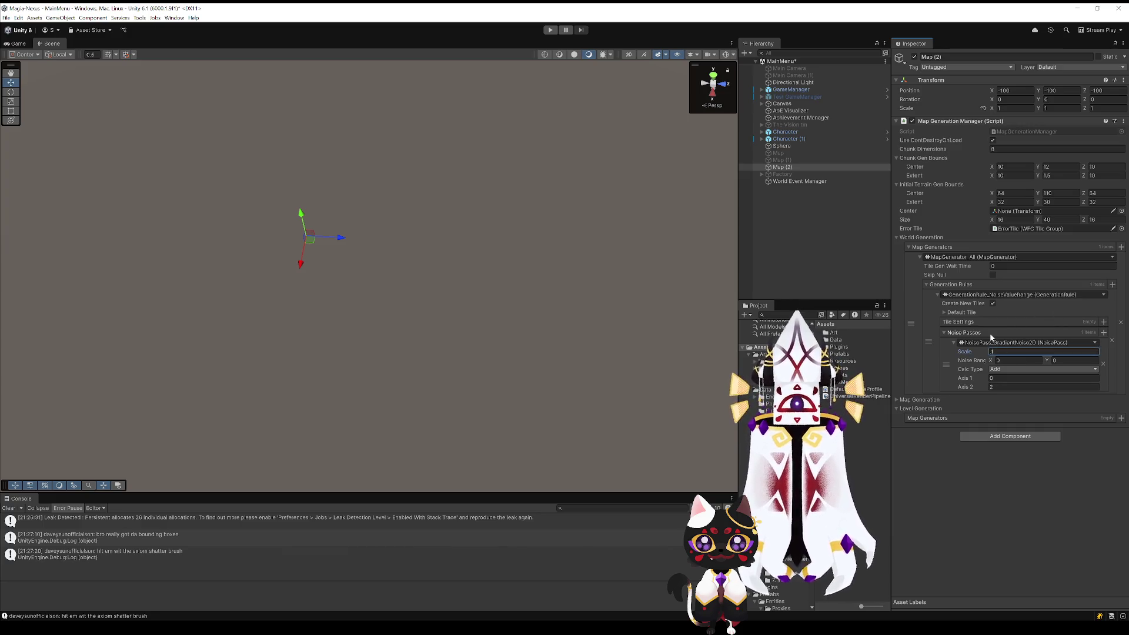
Step: Set the noise rule's range to 0 to 1
type("01")
left_click(1014, 360)
left_click(1062, 361)
left_click(1045, 464)
Step: Add four Tile Options entries to the tile settings
left_click(1103, 322)
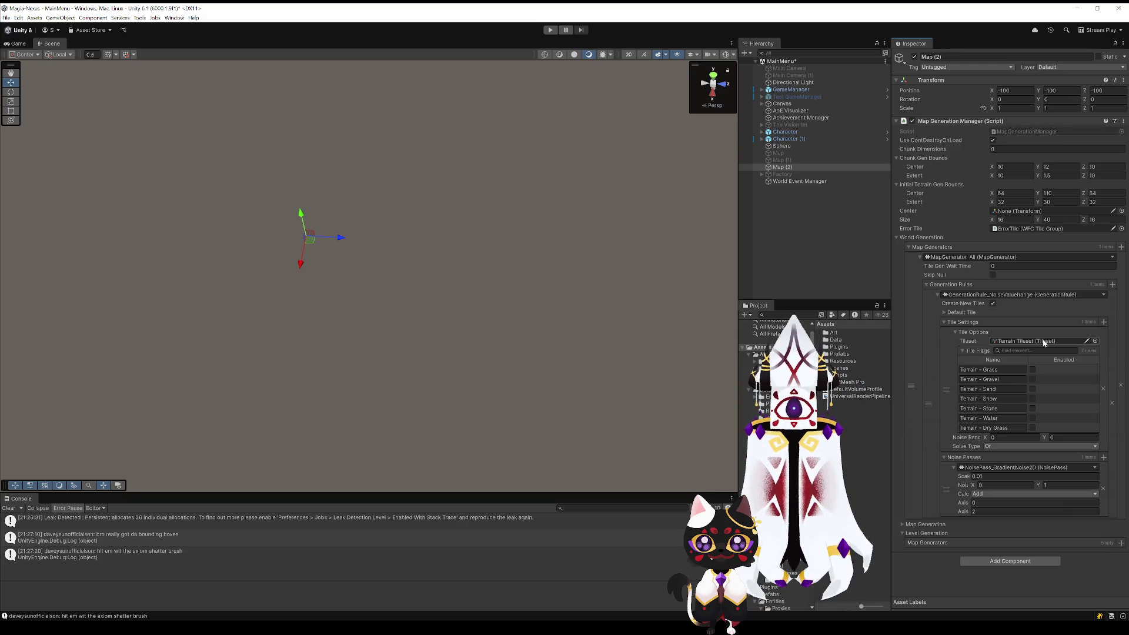
left_click(1067, 437)
type(".5")
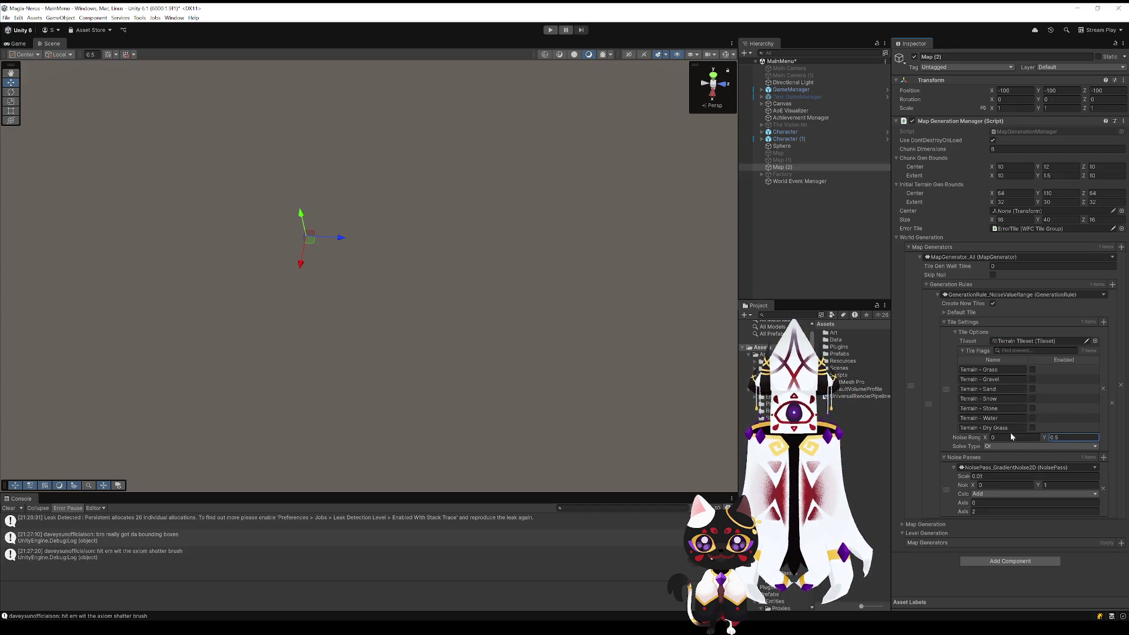
left_click(1103, 321)
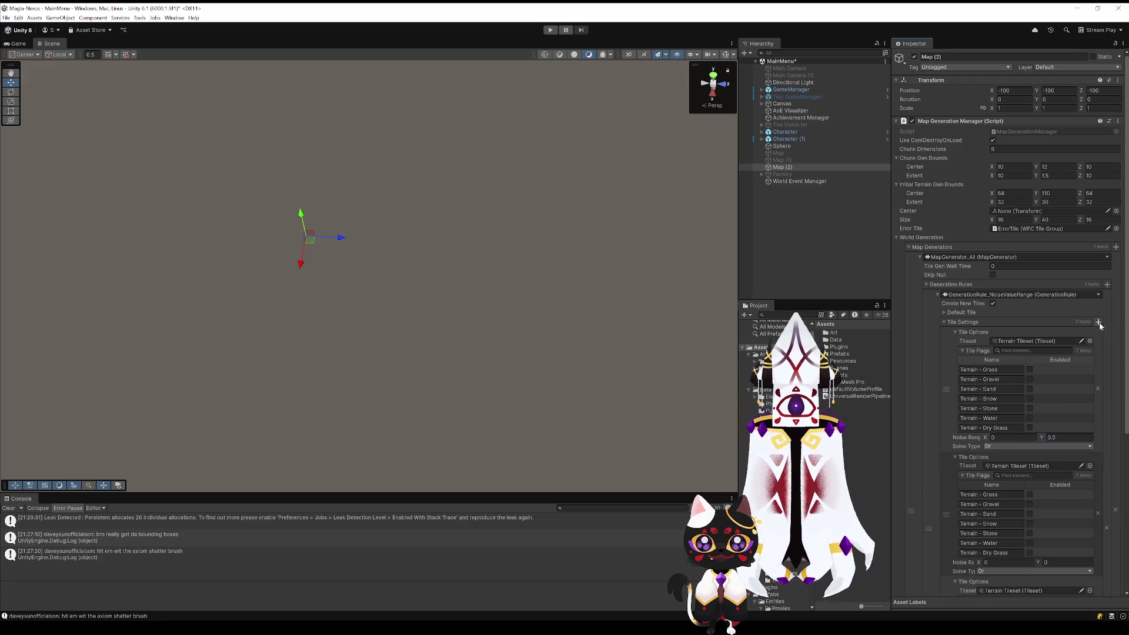
left_click(1099, 322)
scroll(1045, 405, "down", 5)
scroll(1078, 337, "up", 2)
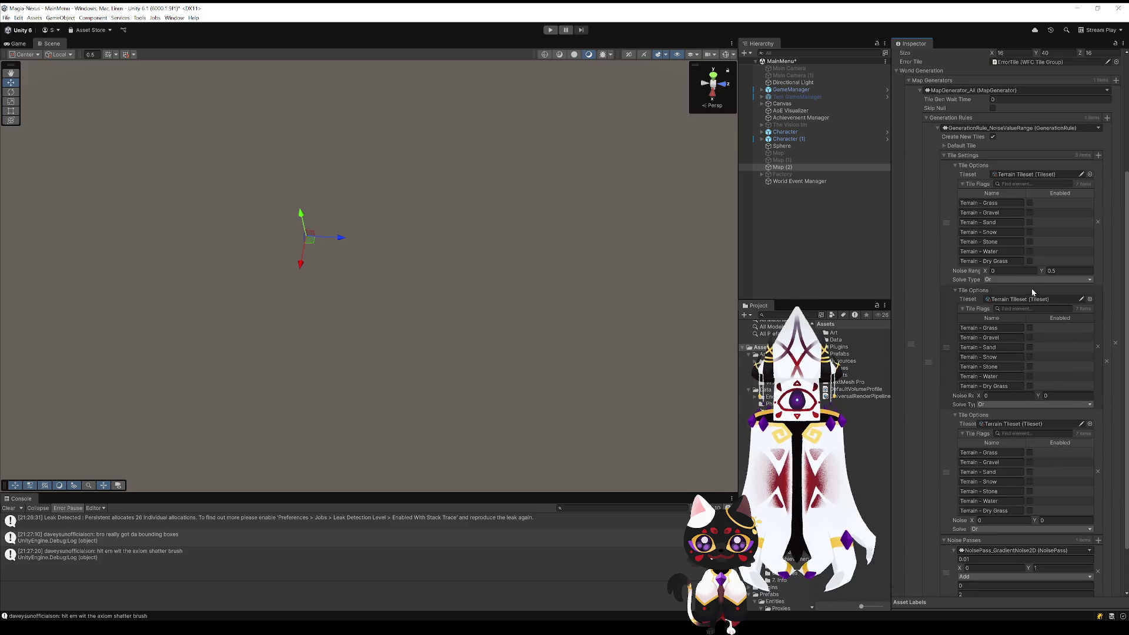
left_click(1098, 155)
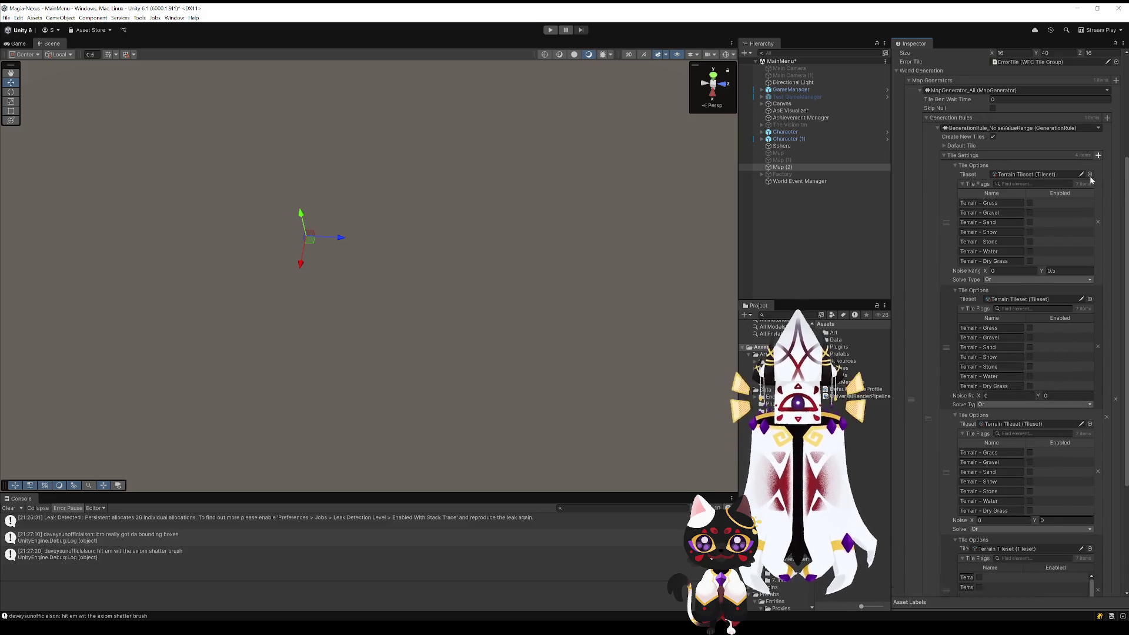
Step: Give the first three tile entries noise ranges up to 0.25, 0.25–0.5 and 0.5–0.75
left_click(1005, 271)
key("Tab")
type("0.25")
left_click(999, 396)
key("Tab")
type("0.5")
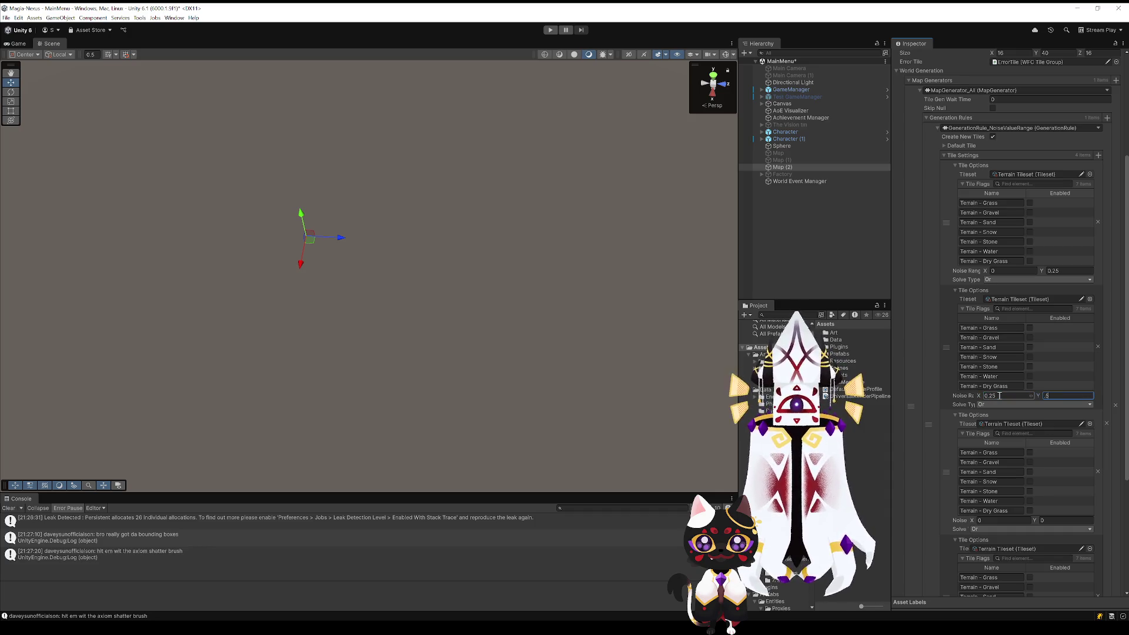
left_click(989, 520)
type("0.5")
key("Tab")
type(".75")
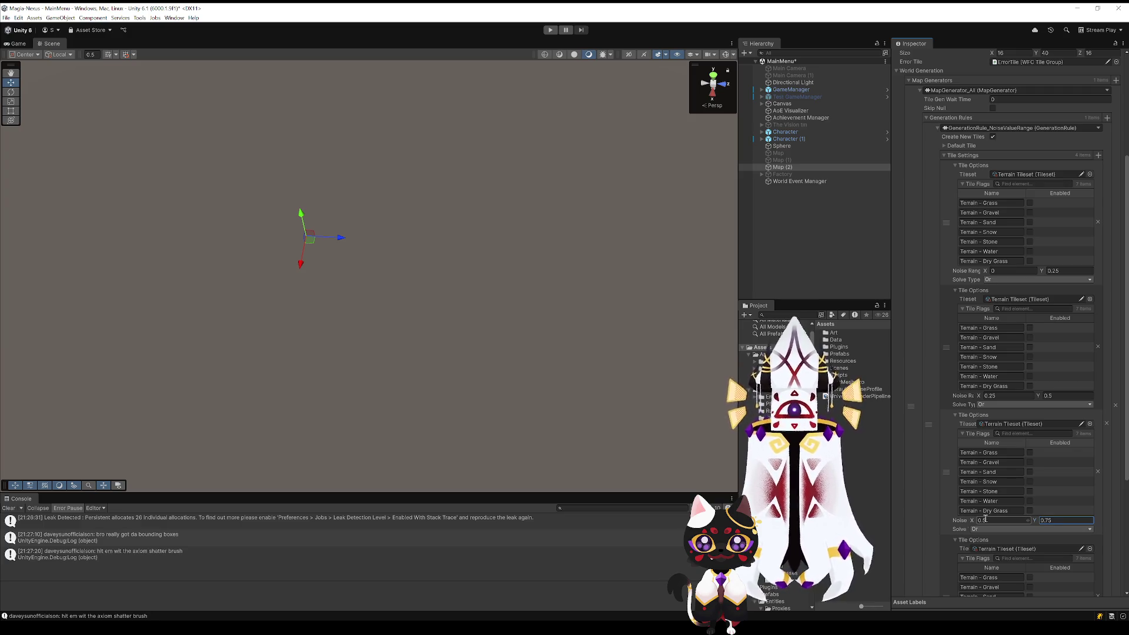
Step: Set the fourth tile entry's noise range to 0.75–1
scroll(990, 530, "down", 3)
left_click(979, 574)
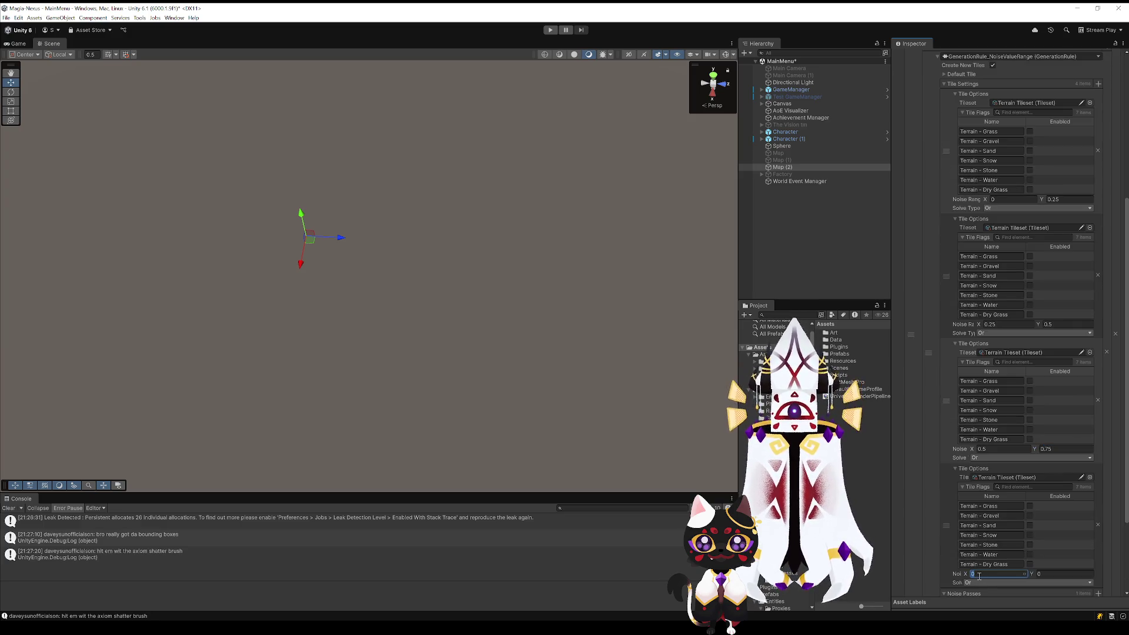
key("Tab")
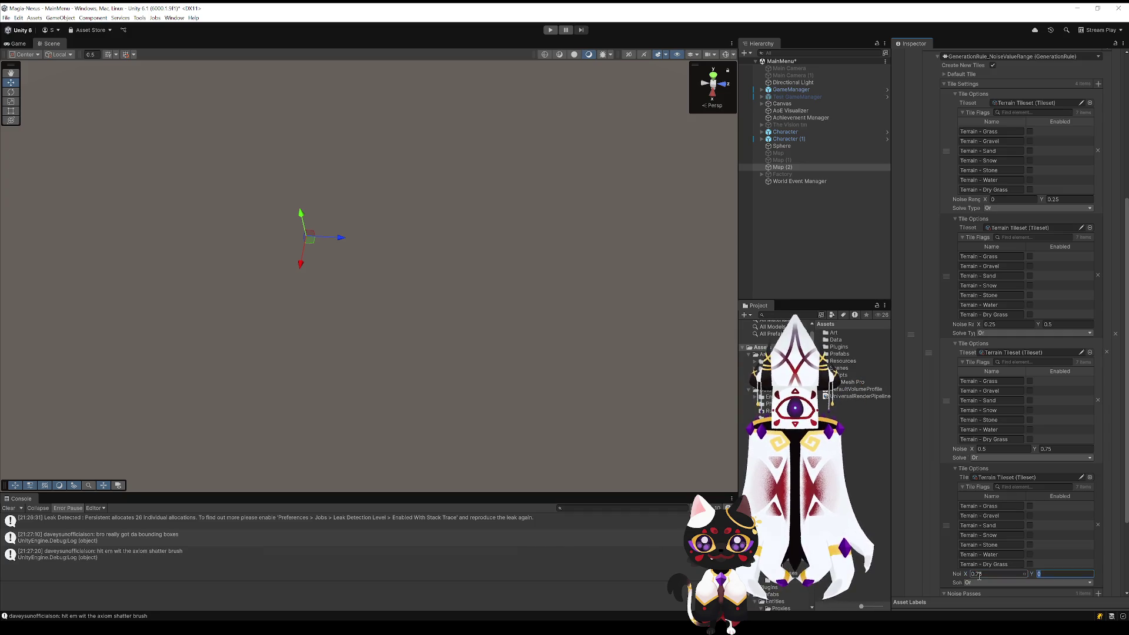
left_click(929, 482)
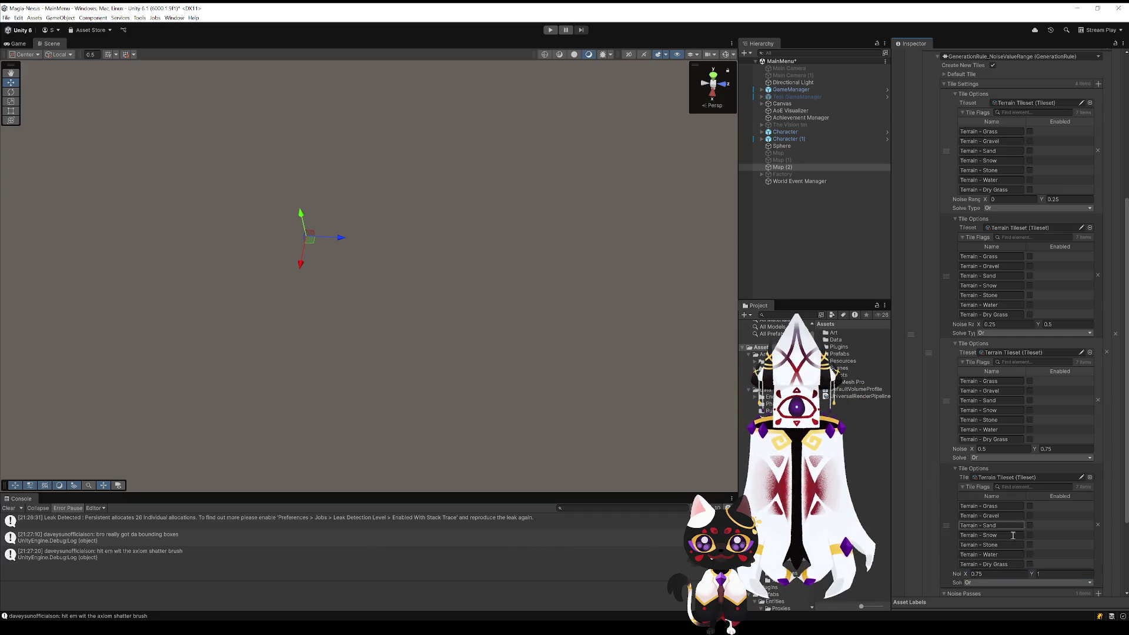
Step: Tick Grass, Gravel, Sand and Snow for the four noise ranges in order
scroll(1029, 507, "up", 5)
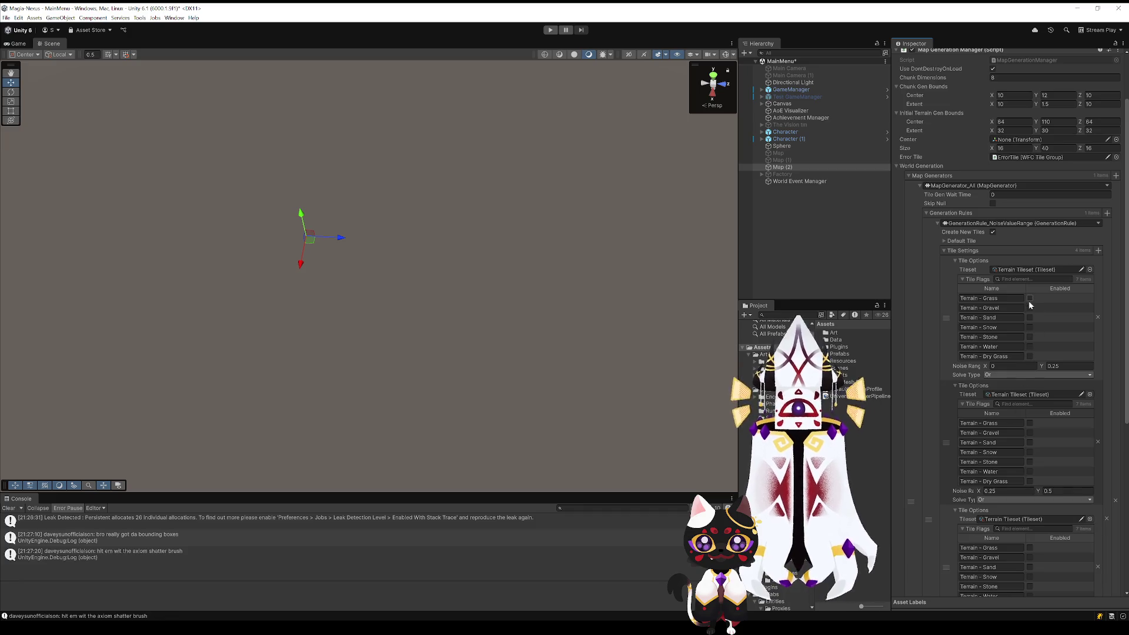
left_click(1030, 432)
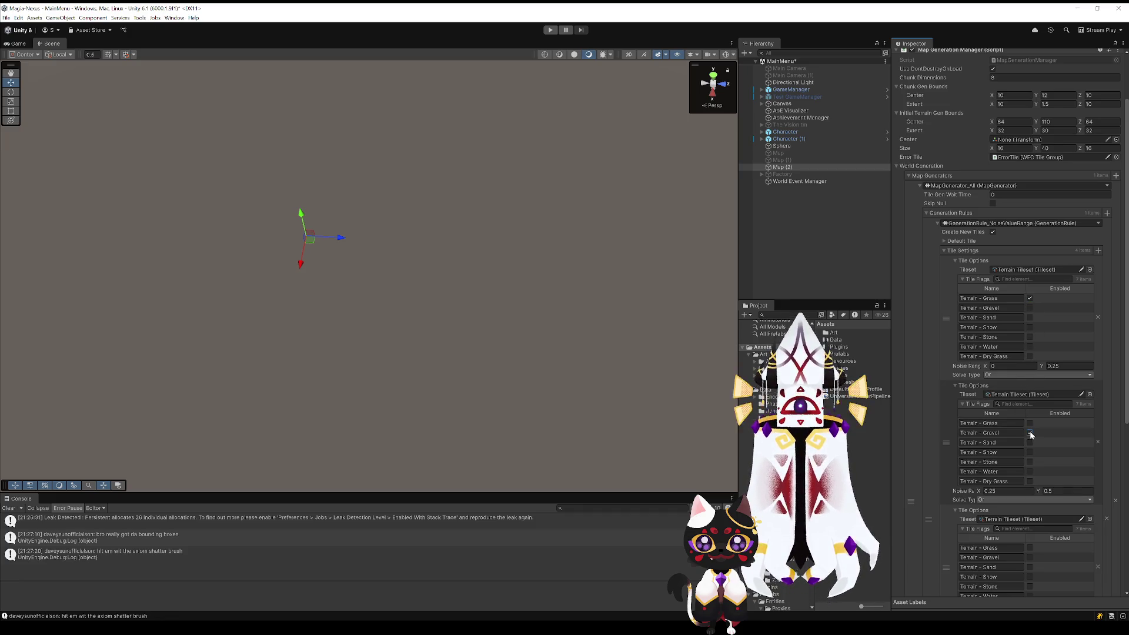
left_click(1029, 567)
scroll(1029, 561, "down", 4)
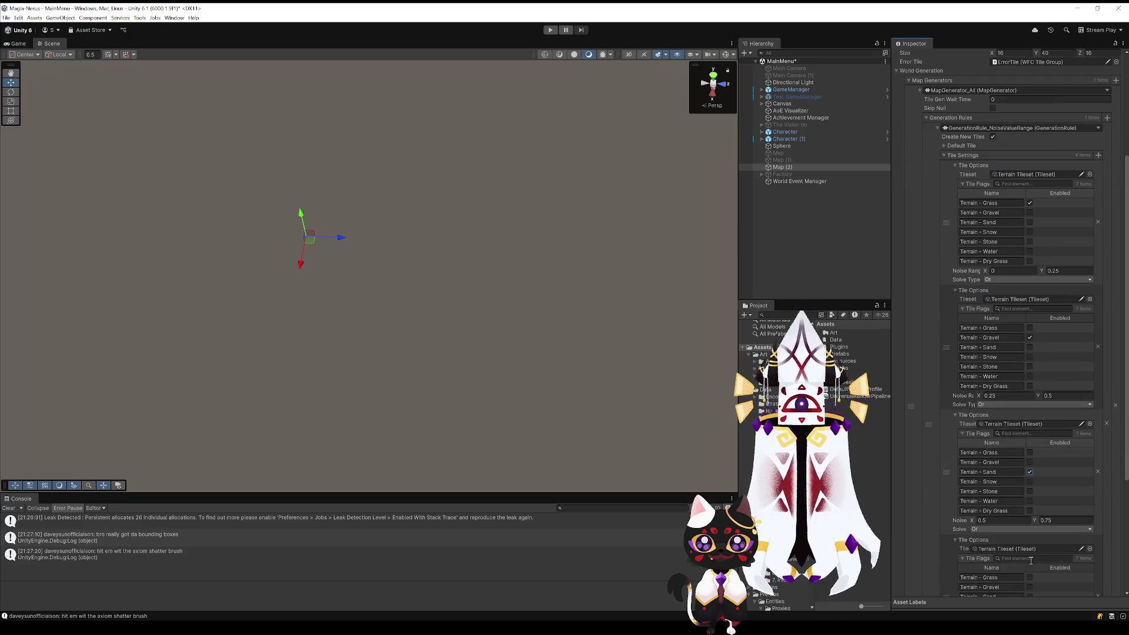
left_click(1029, 533)
scroll(1026, 533, "down", 3)
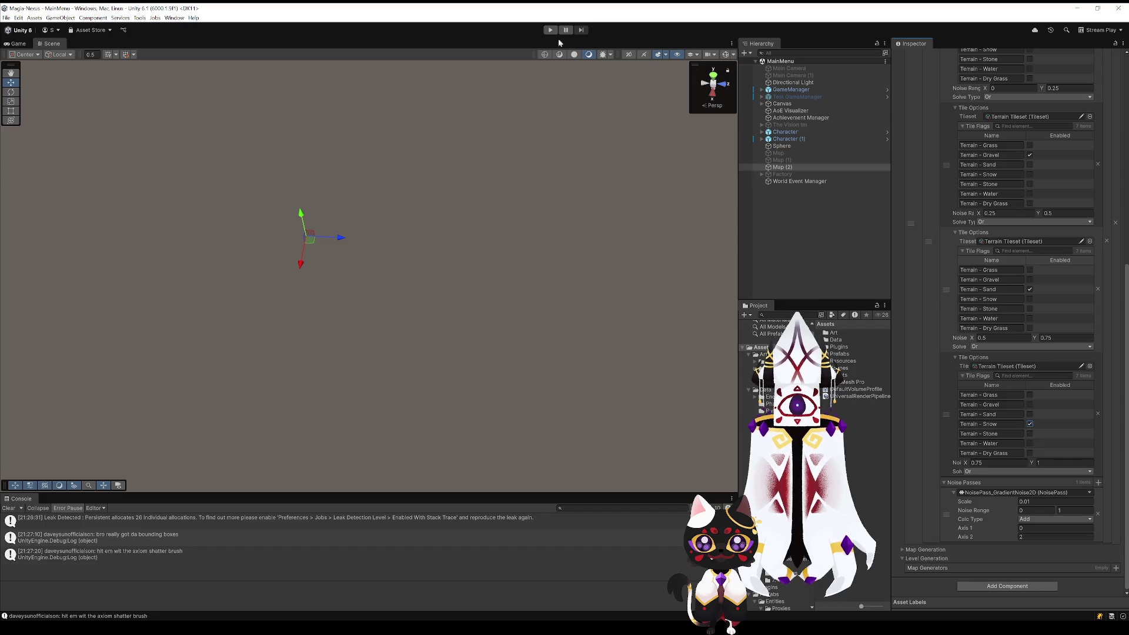
Step: Zero the Initial Terrain Gen Bounds Extent to 0, 0, 0 and enter Play mode with Ctrl+P
scroll(978, 272, "up", 10)
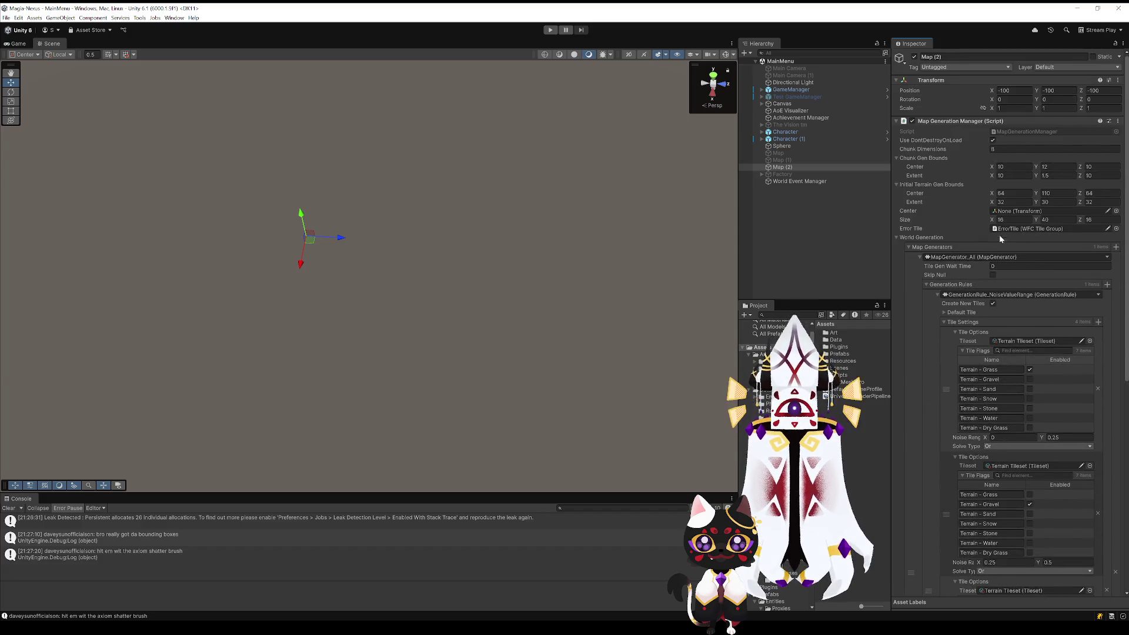
left_click(1009, 202)
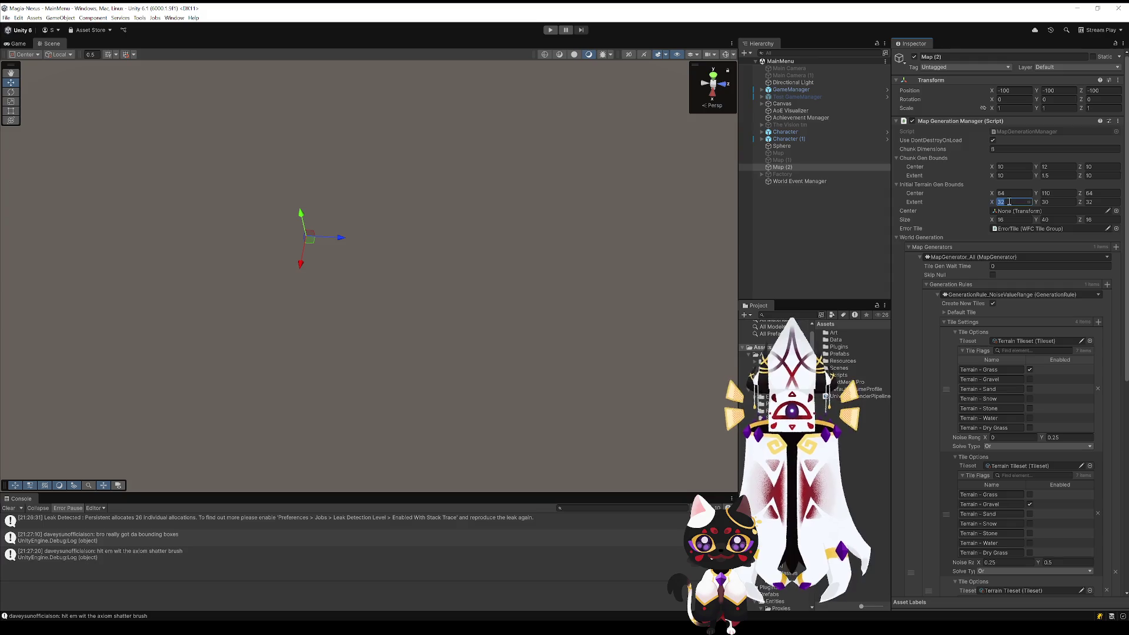
type("0")
left_click(1071, 203)
type("0")
left_click(1099, 200)
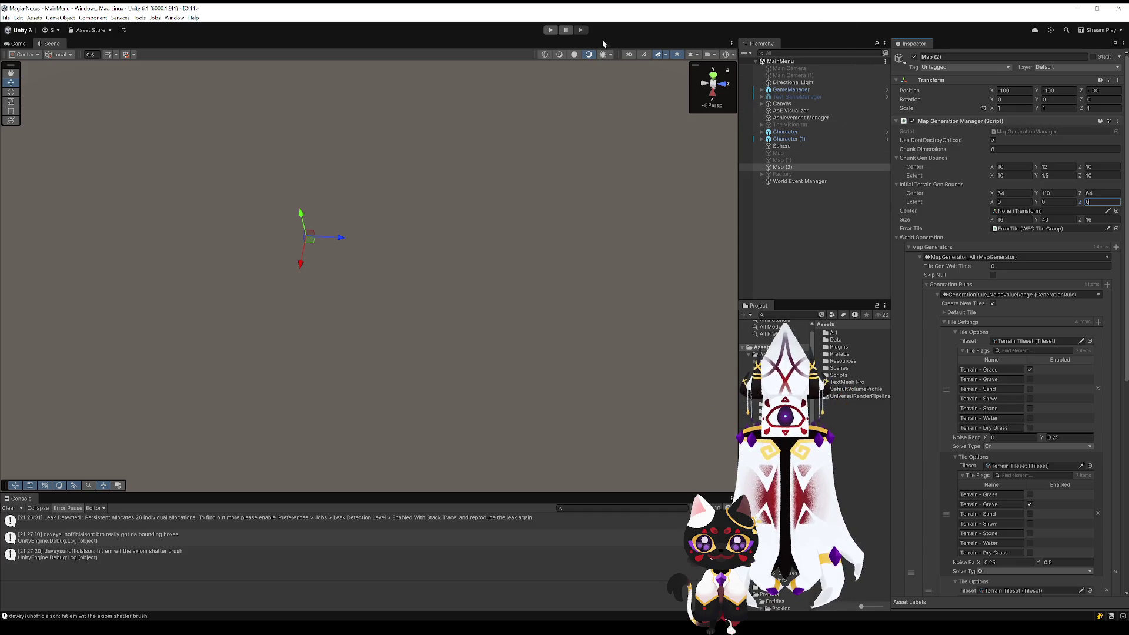
key("ctrl+p")
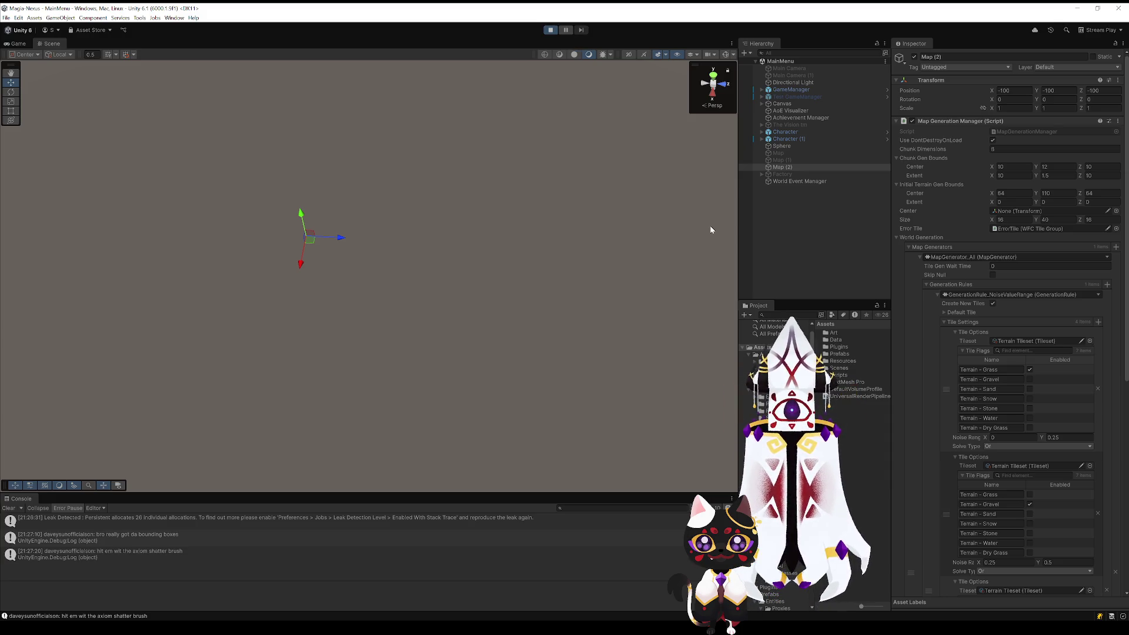
Step: Orbit and zoom out over the flat grass-and-gravel terrain, then stop Play mode
mouse_move(641, 258)
left_mouse_down()
mouse_move(556, 267)
mouse_move(607, 310)
mouse_move(645, 290)
mouse_move(627, 272)
mouse_move(565, 340)
mouse_move(545, 293)
mouse_move(432, 239)
mouse_move(532, 273)
mouse_move(379, 252)
mouse_move(538, 306)
left_mouse_up()
scroll(563, 294, "down", 5)
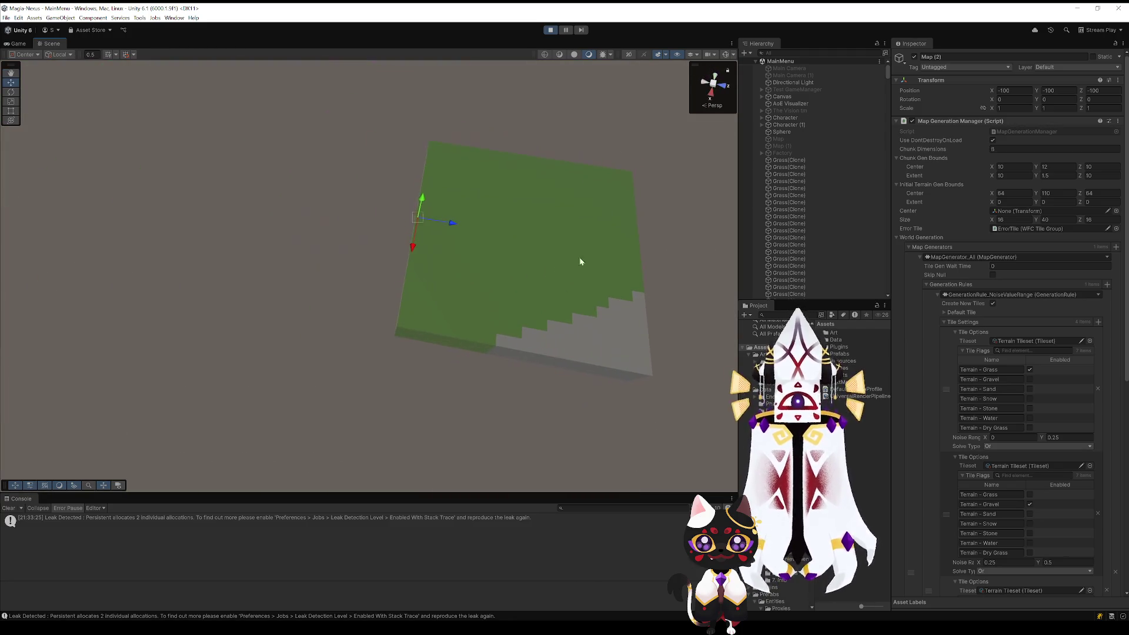
left_click(551, 30)
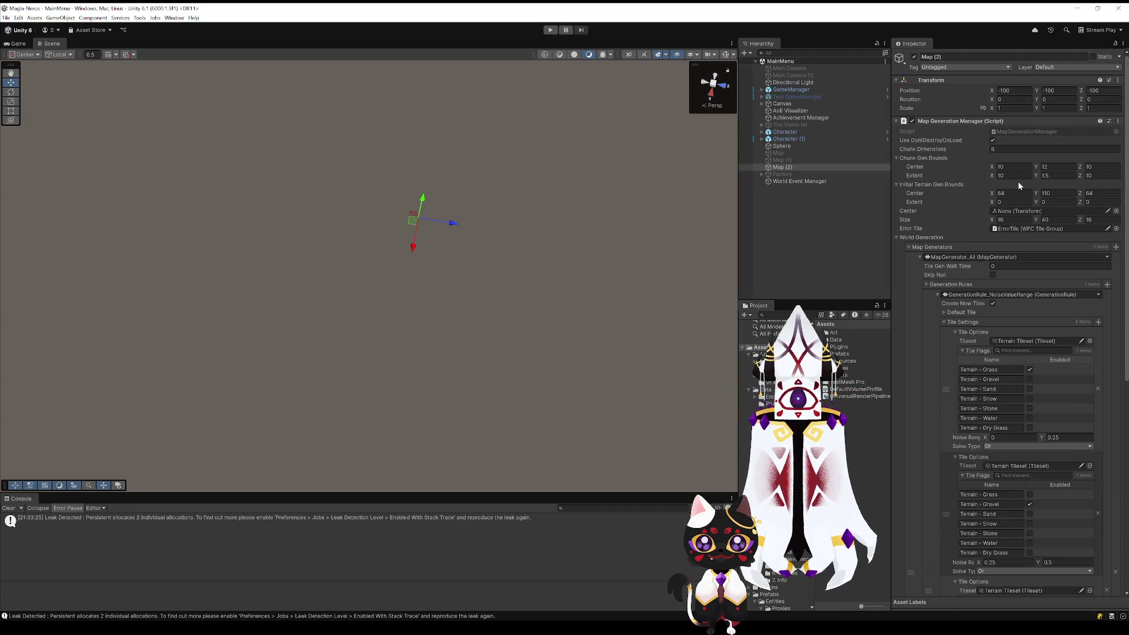
left_click(1001, 167)
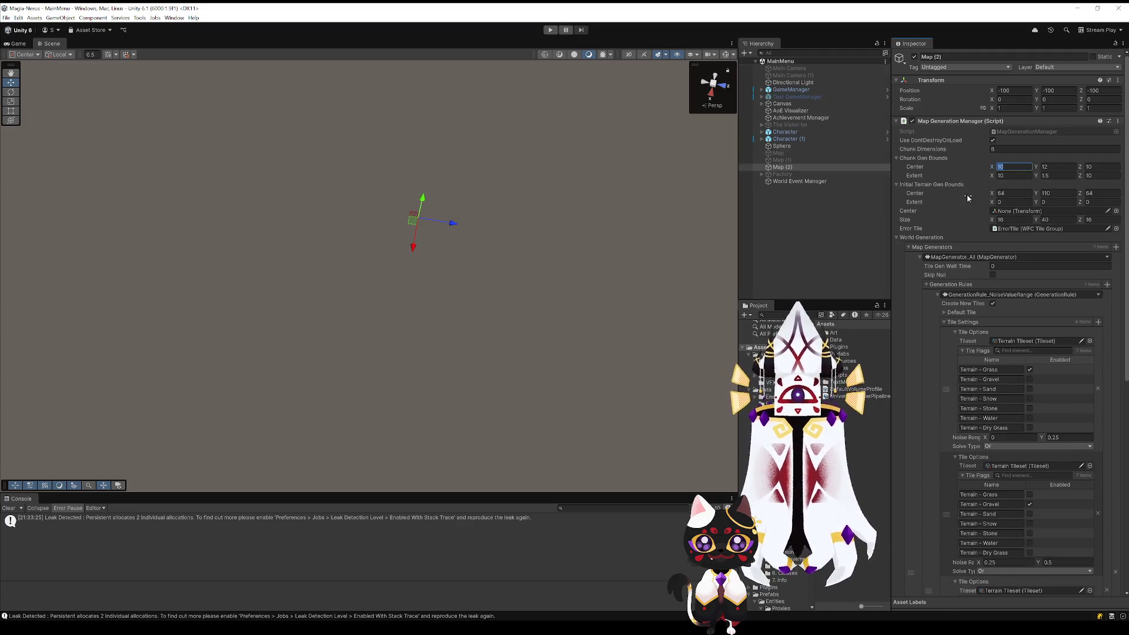
Step: Set the Chunk Gen Bounds center and extent X/Z values to 25
left_click(1096, 167)
type("25")
key("Tab")
type("25")
left_click(1105, 175)
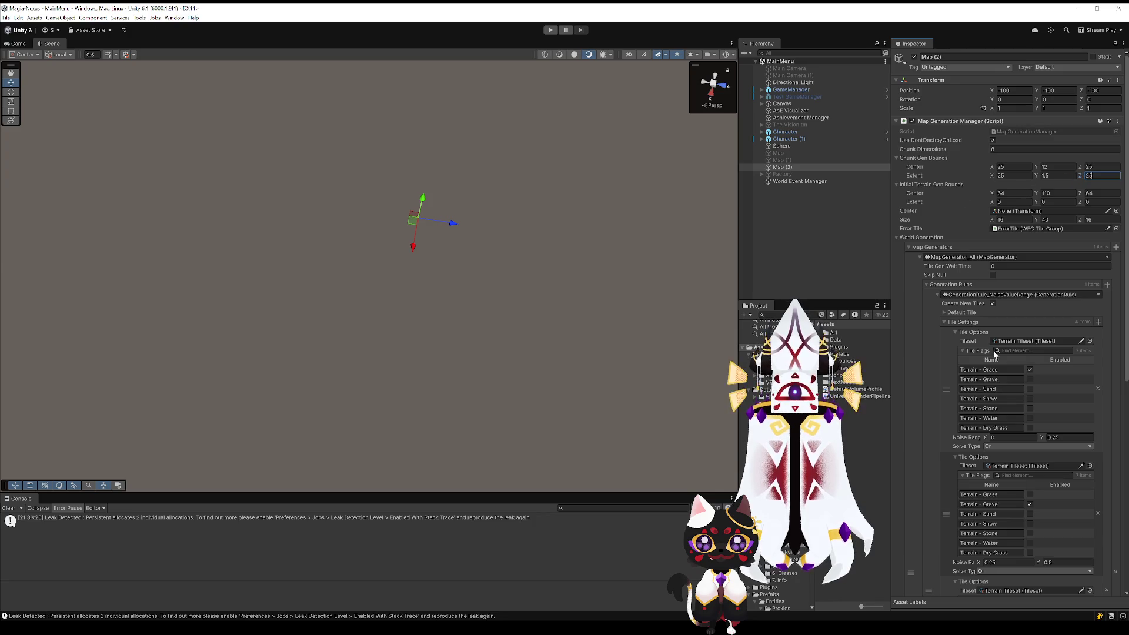
scroll(995, 353, "down", 5)
scroll(1027, 346, "down", 10)
Step: Play the scene, orbit to view the larger banded map, then stop Play mode
left_click(548, 30)
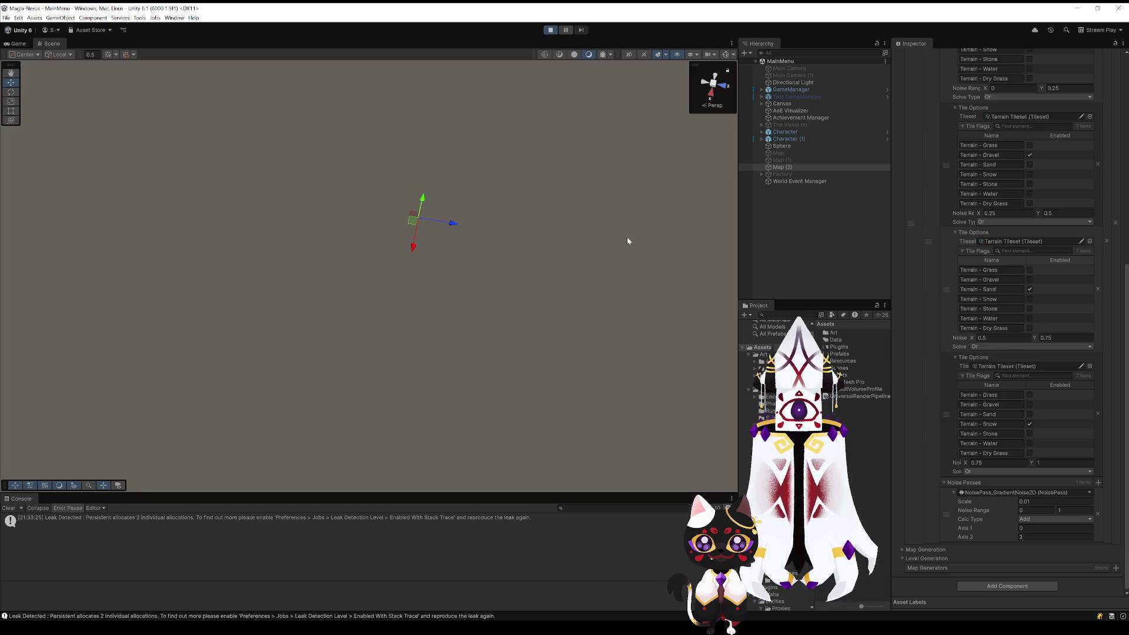
mouse_move(686, 293)
left_mouse_down()
mouse_move(582, 375)
mouse_move(524, 379)
mouse_move(533, 306)
left_mouse_up()
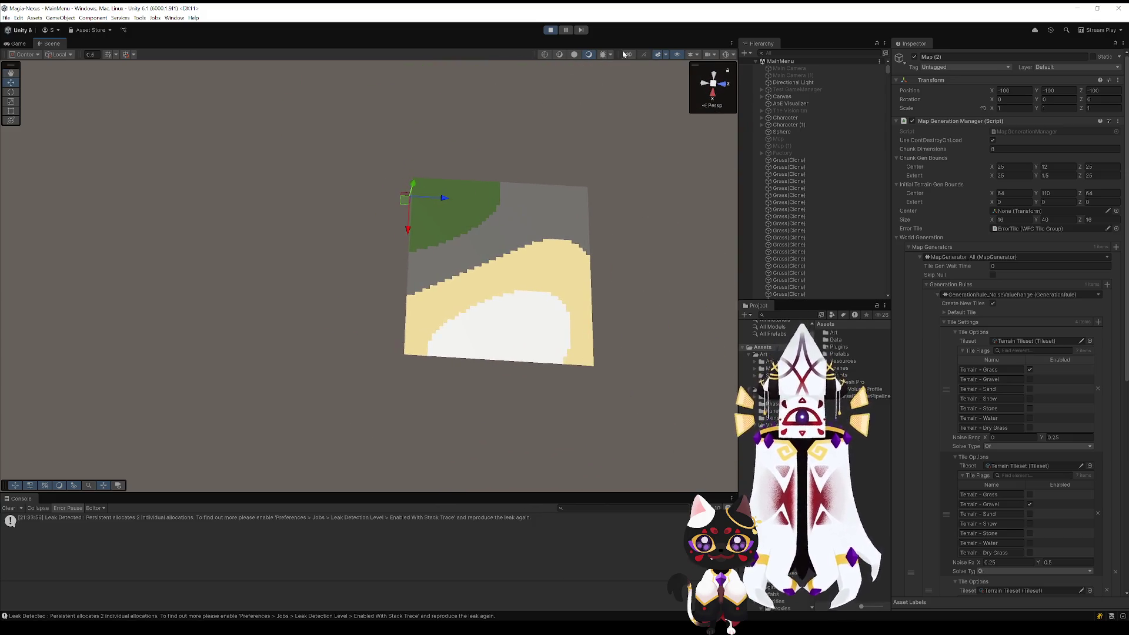
left_click(550, 30)
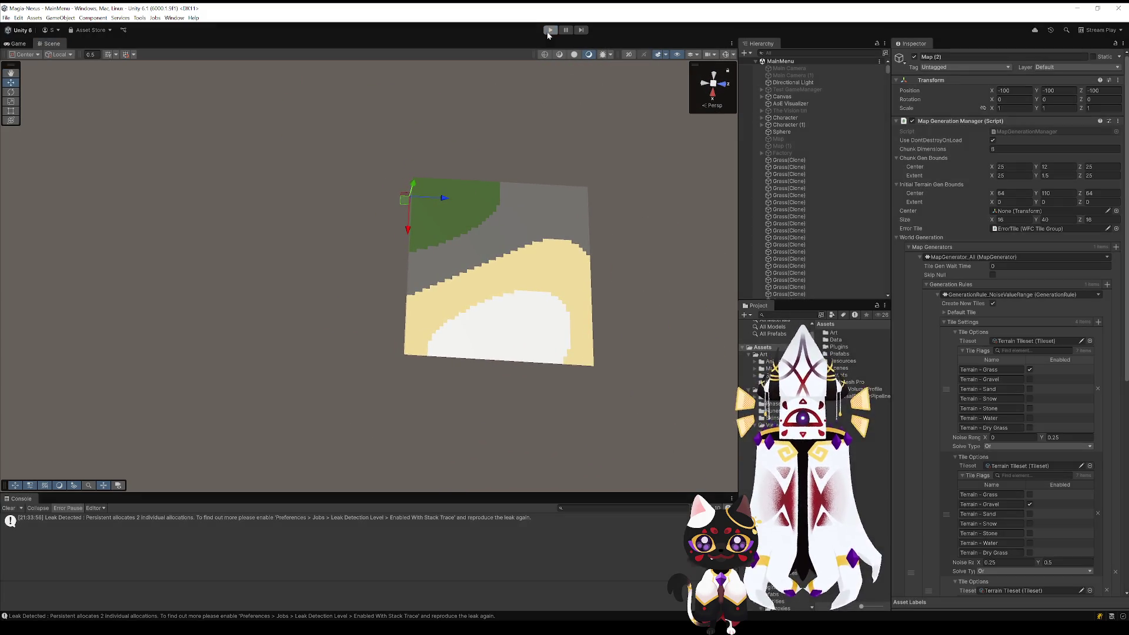
scroll(934, 481, "down", 5)
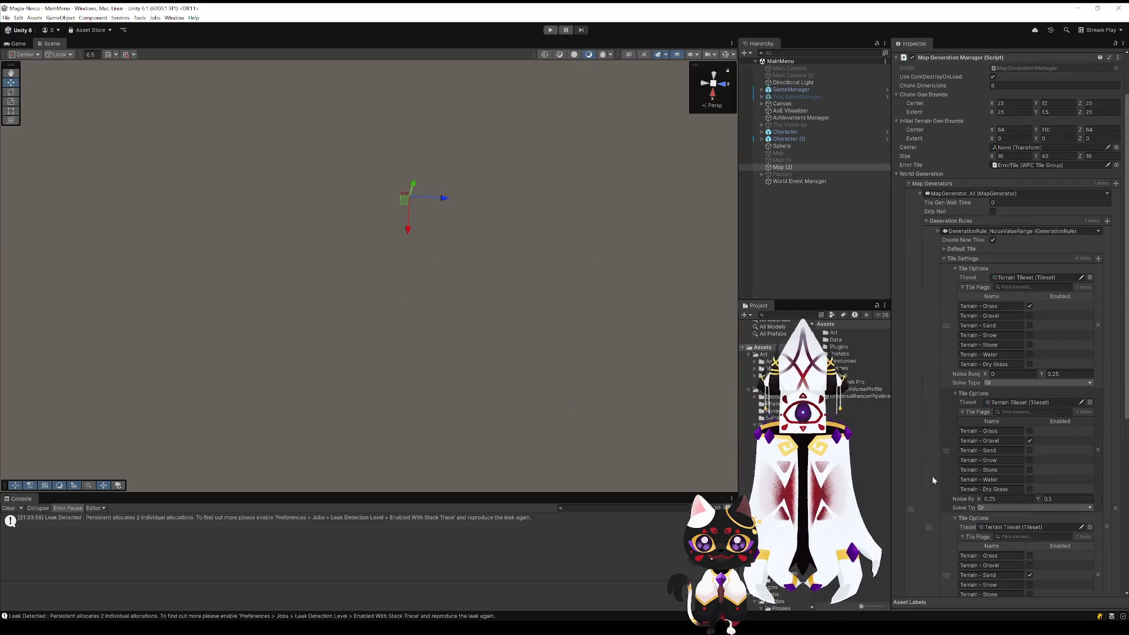
Step: Select Map (2), change its noise pass Scale to 0.001, and play the scene
scroll(932, 475, "down", 5)
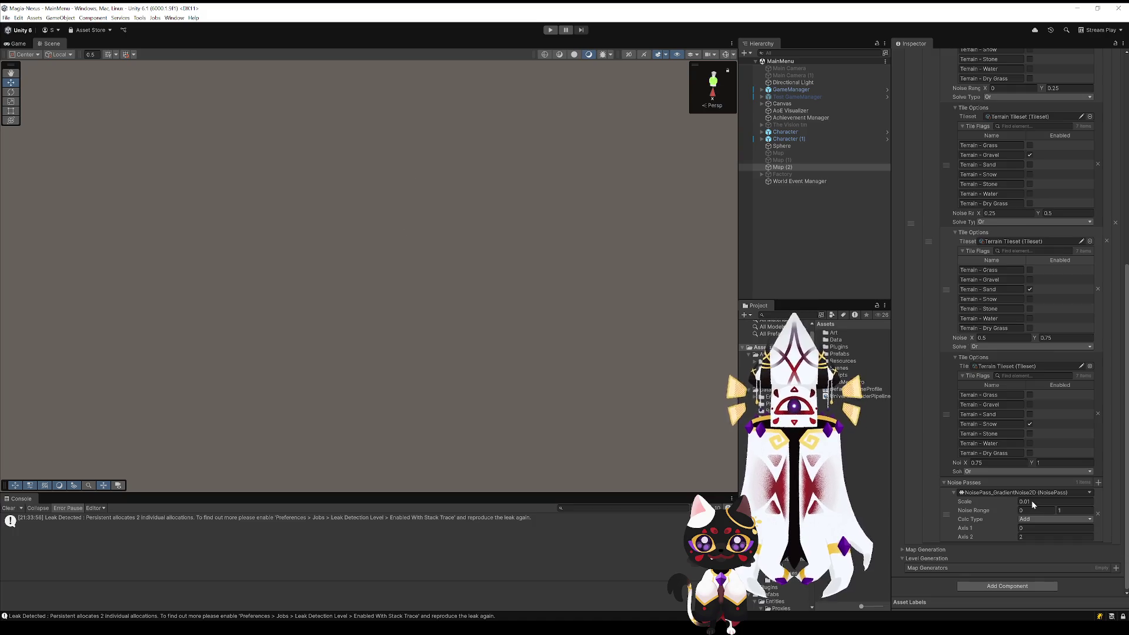
left_click(782, 169)
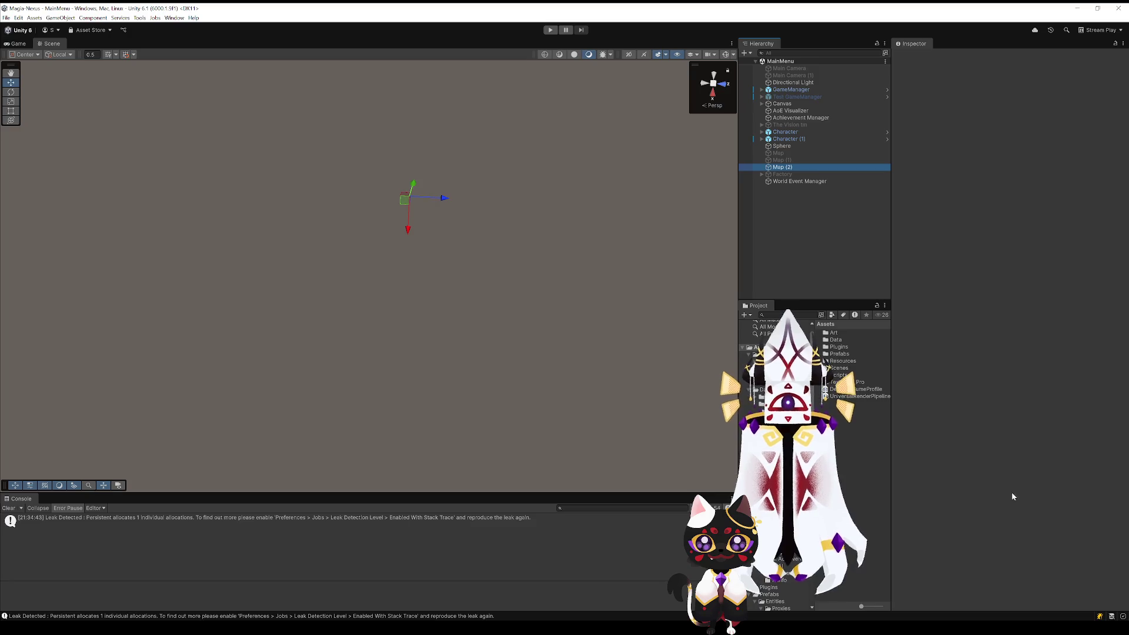
scroll(1012, 493, "down", 10)
left_click(1030, 502)
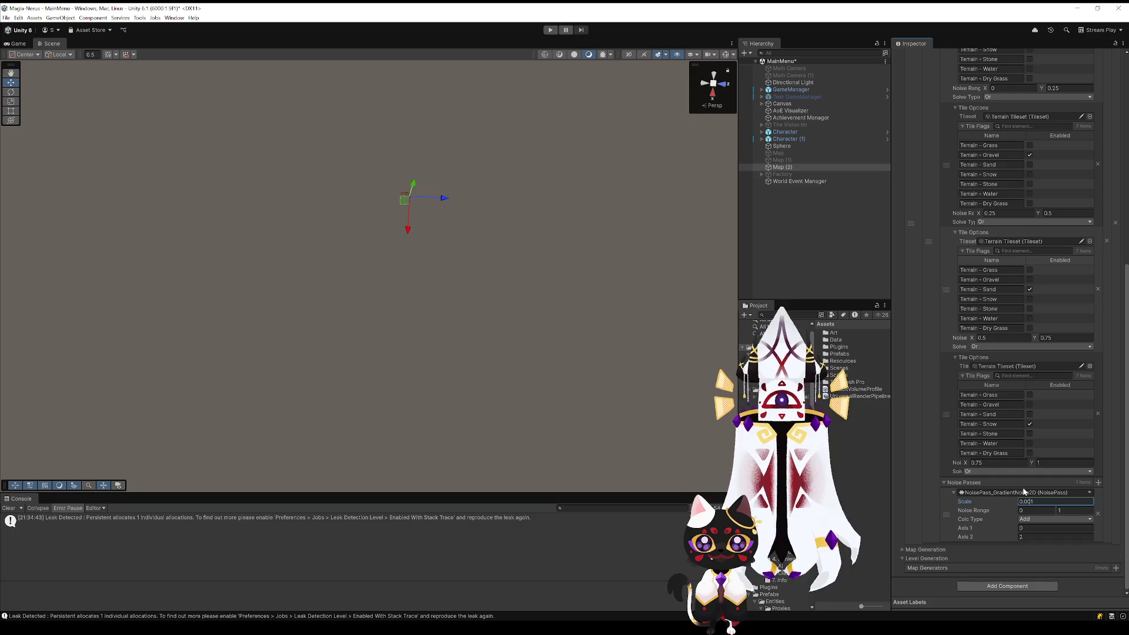
left_click(551, 31)
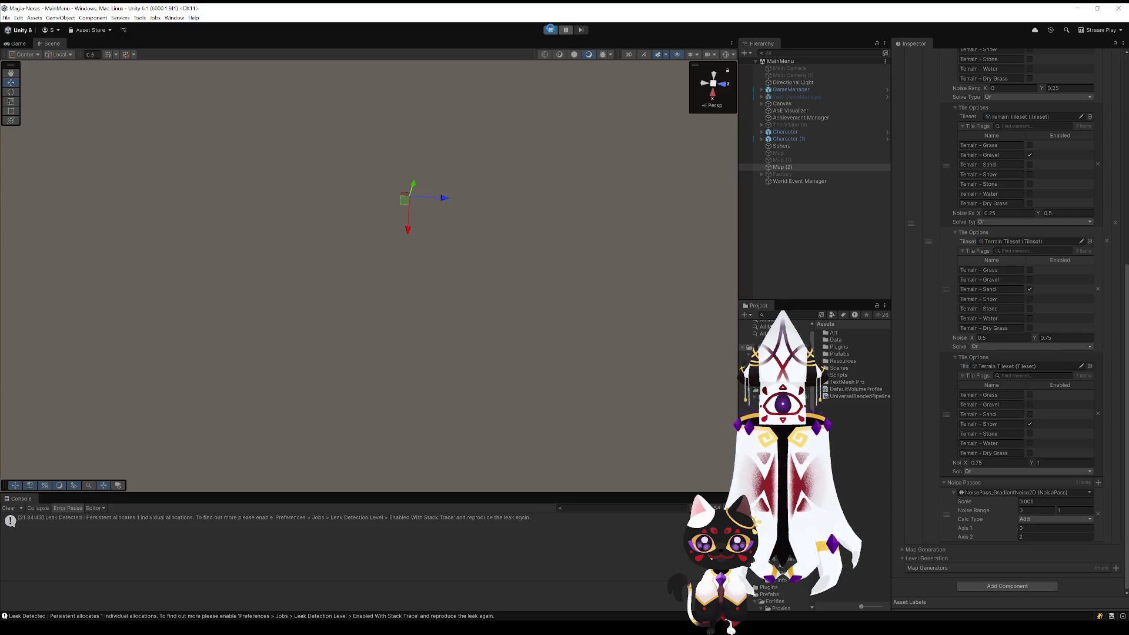
Step: Run the scene, orbit to inspect the generated sand map, then stop it
left_click(551, 31)
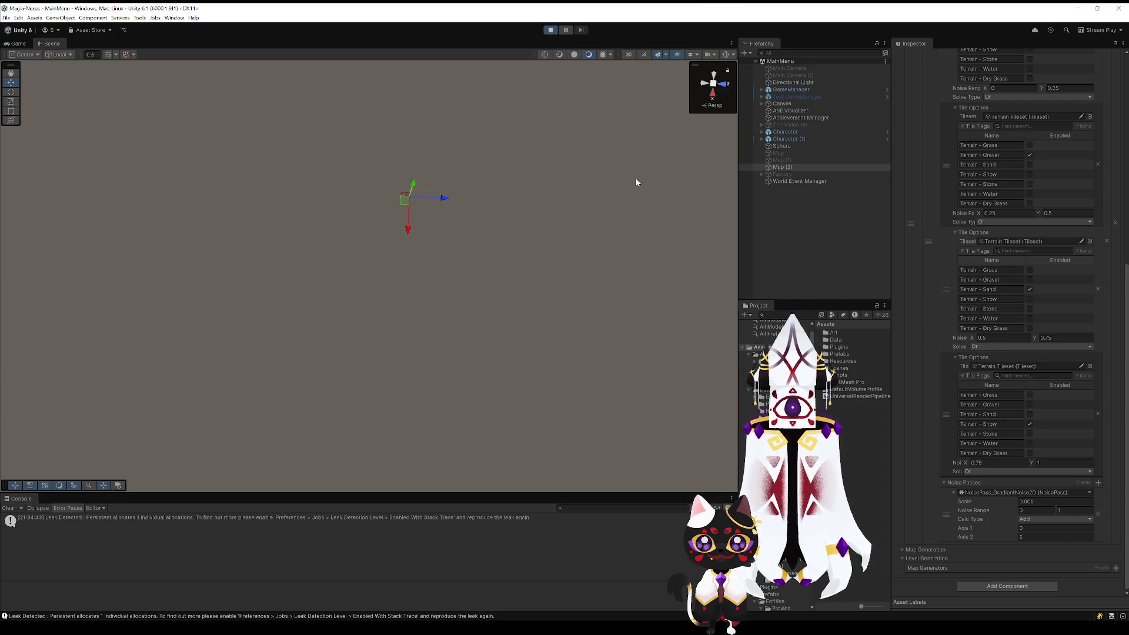
mouse_move(635, 179)
left_mouse_down()
mouse_move(566, 246)
mouse_move(526, 212)
mouse_move(541, 229)
mouse_move(639, 216)
mouse_move(533, 134)
left_mouse_up()
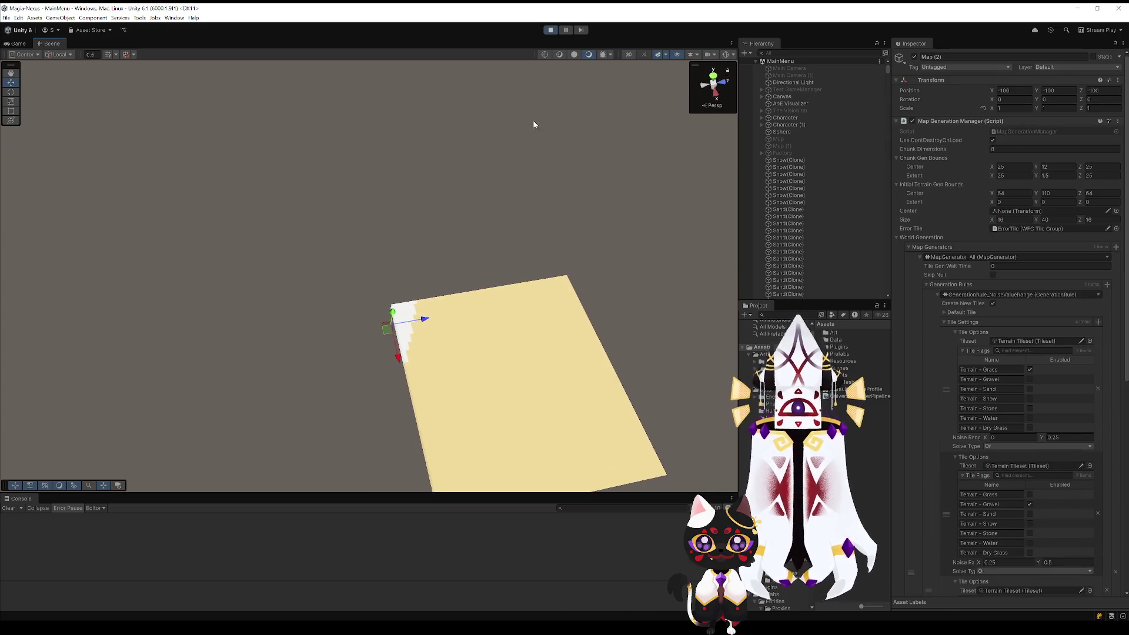
key("ctrl+p")
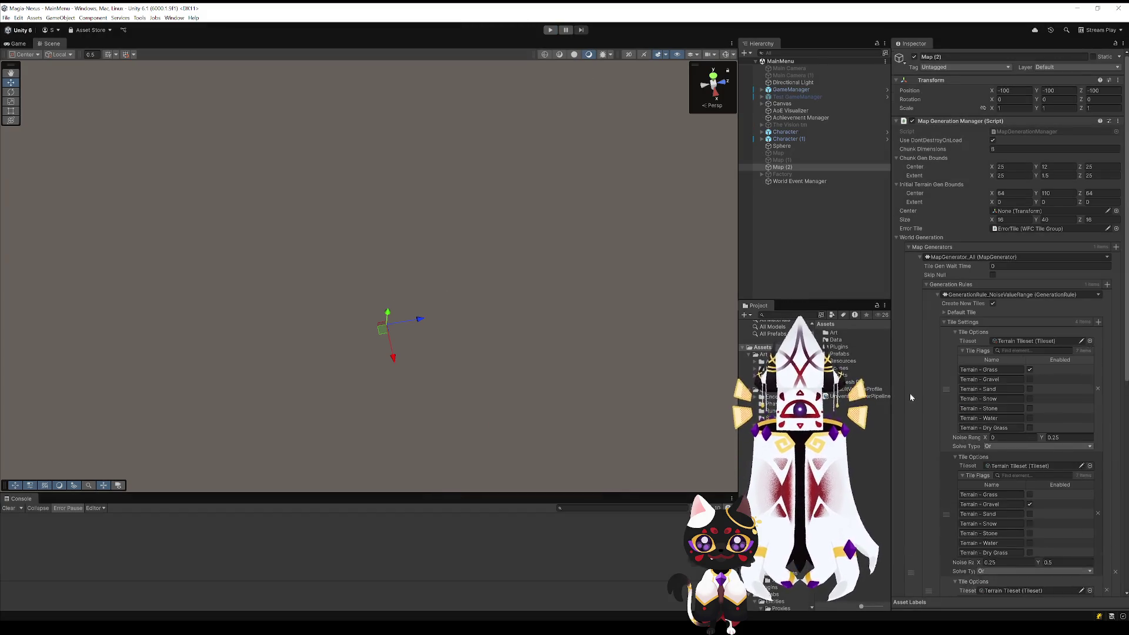
Step: Change the noise pass Scale to 0.1 and start Play mode again
scroll(909, 390, "down", 10)
left_click(1026, 502)
type("0.1")
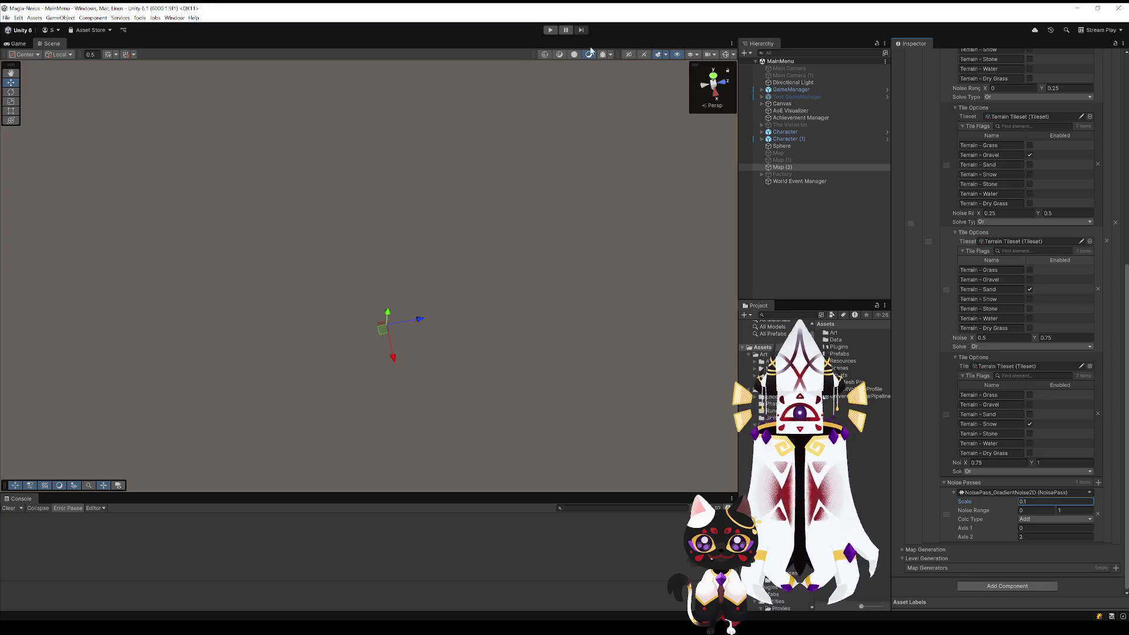
key("ctrl+p")
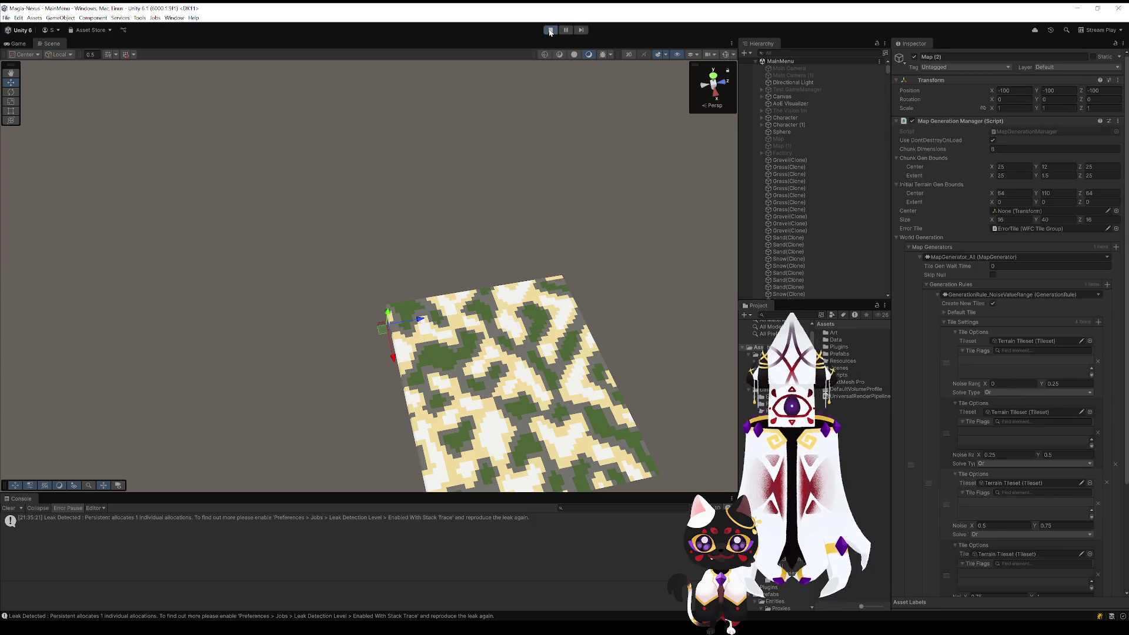
Step: Orbit and zoom the Scene view to look down on the 0.1-scale patchwork map
mouse_move(727, 241)
left_mouse_down()
mouse_move(721, 270)
mouse_move(696, 280)
mouse_move(552, 271)
mouse_move(564, 303)
left_mouse_up()
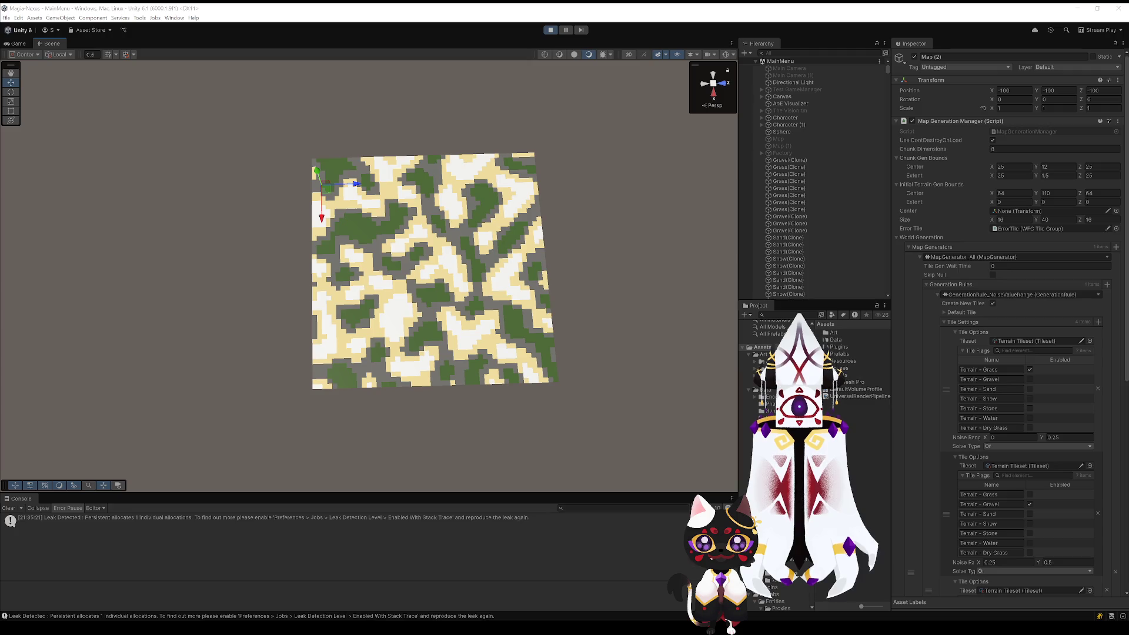
scroll(464, 303, "up", 5)
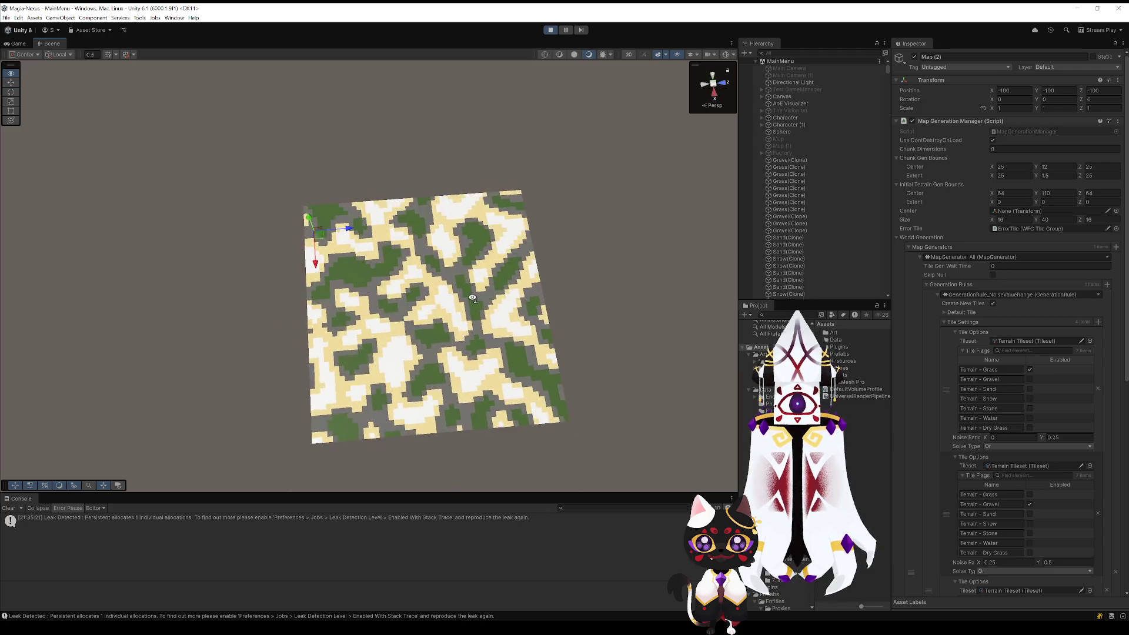
scroll(464, 303, "up", 5)
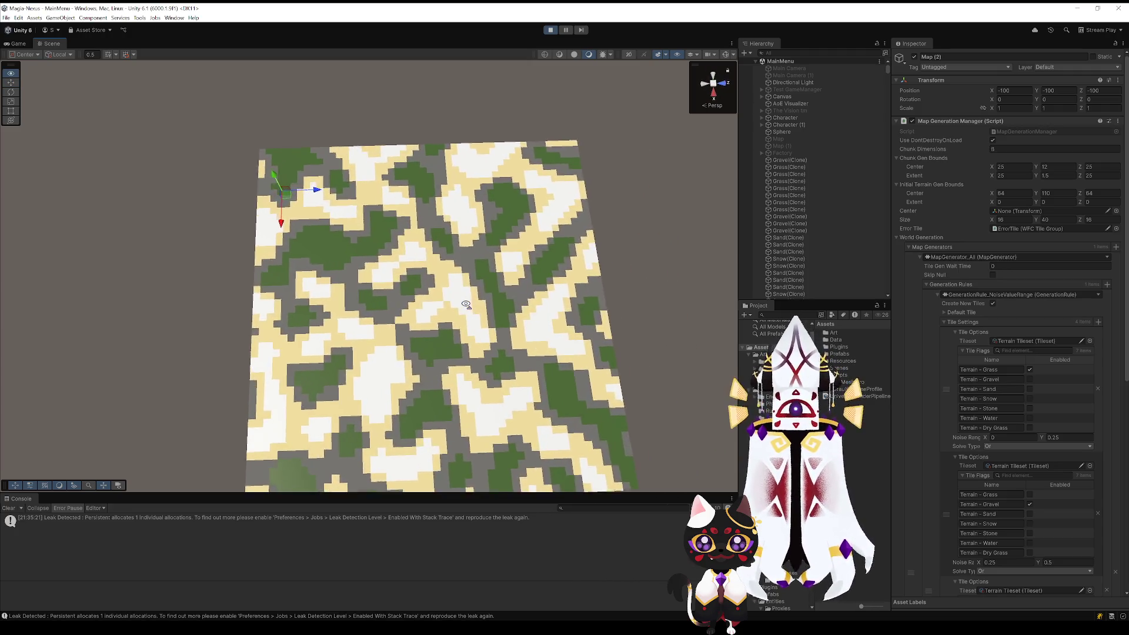
left_click_drag(466, 304, 338, 268)
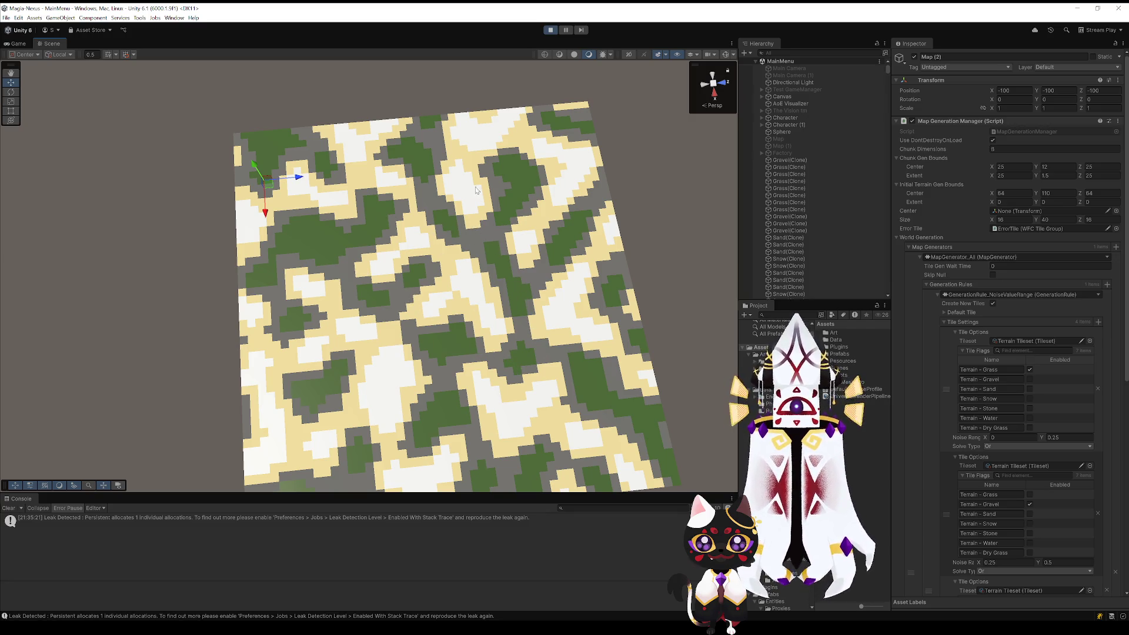
mouse_move(504, 328)
left_mouse_down()
mouse_move(519, 310)
mouse_move(497, 327)
left_mouse_up()
scroll(519, 310, "up", 5)
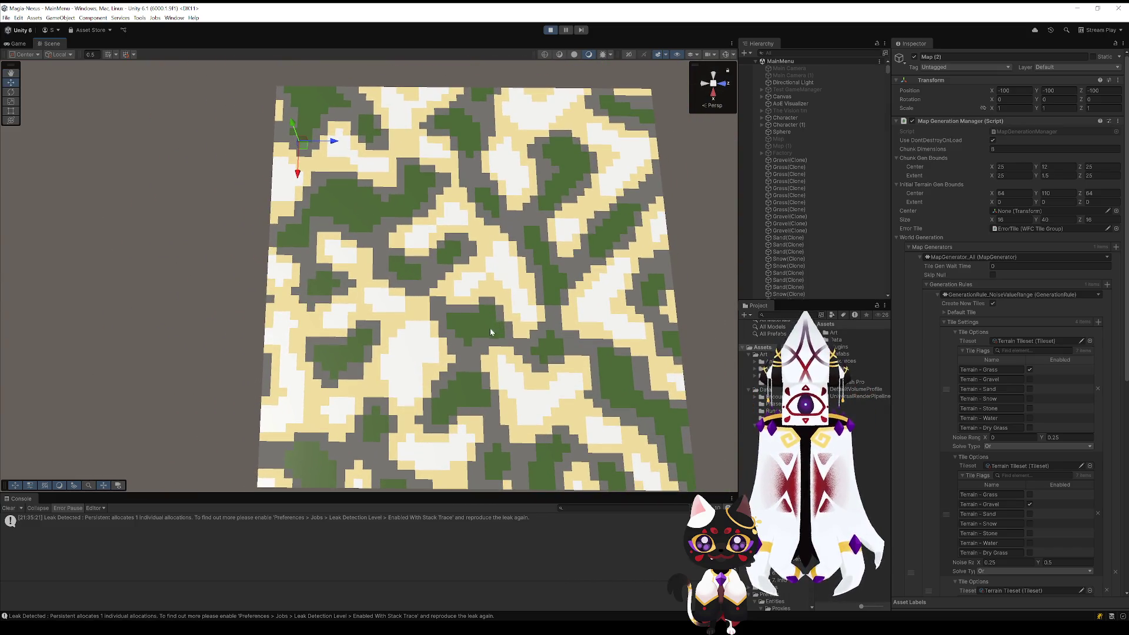
scroll(435, 395, "down", 6)
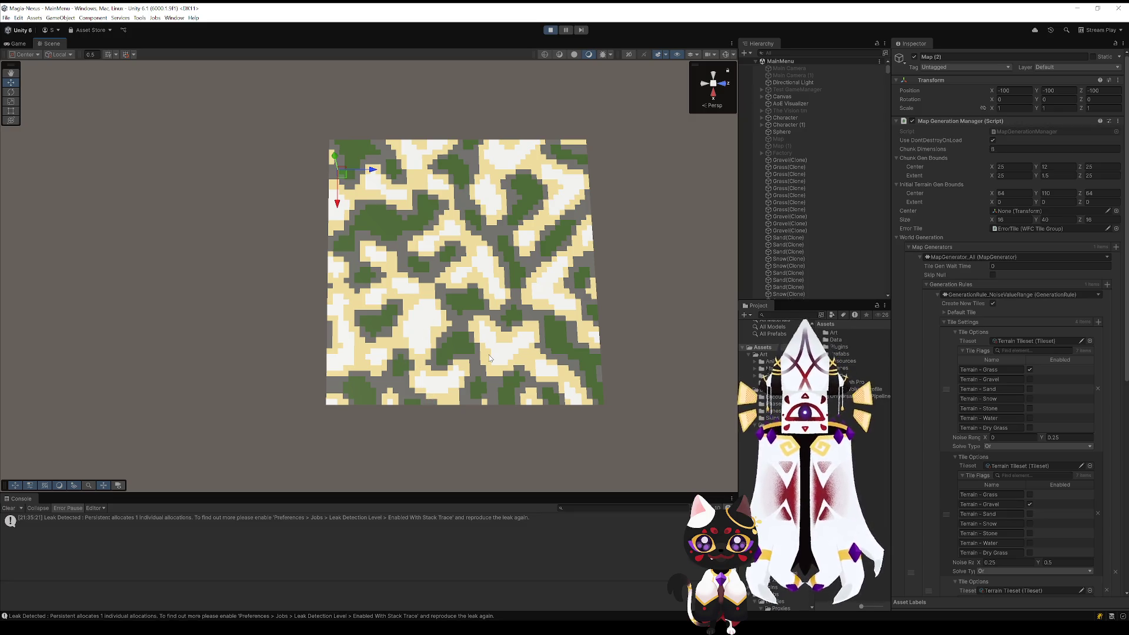
mouse_move(533, 349)
left_mouse_down()
mouse_move(536, 334)
mouse_move(545, 348)
left_mouse_up()
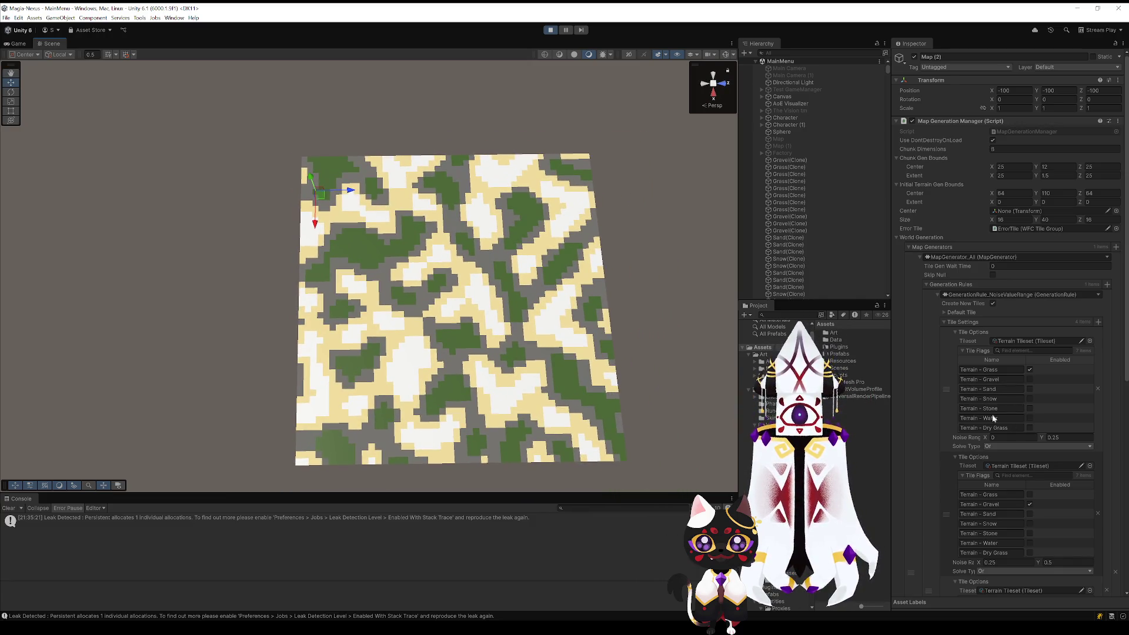
scroll(1005, 422, "down", 10)
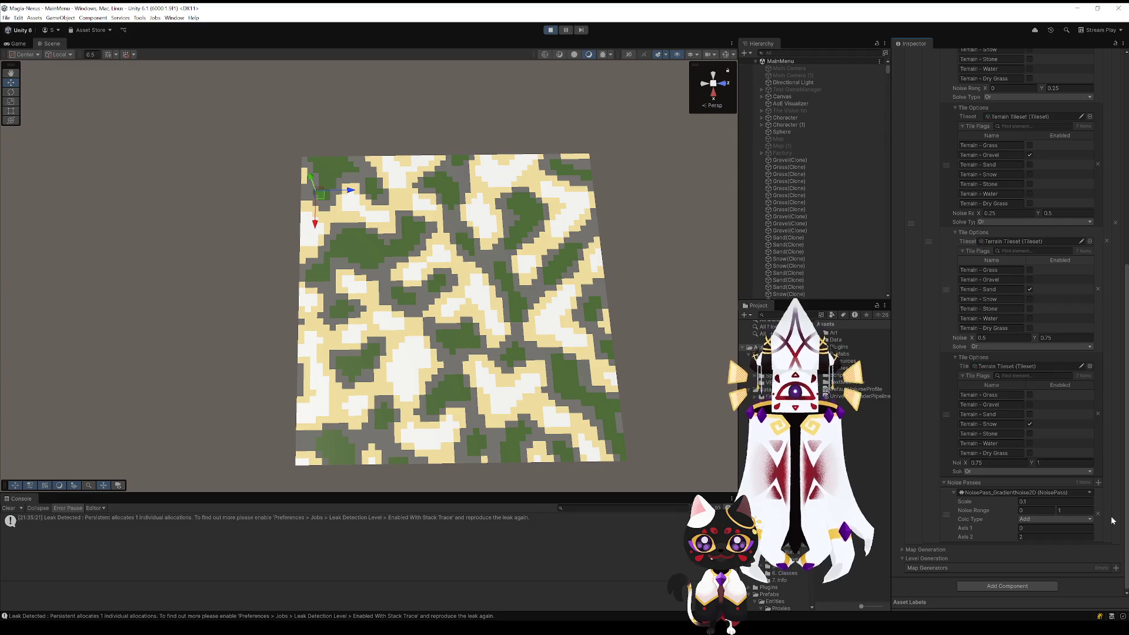
Step: Add a second gradient noise pass with Scale 0.07
left_click(1098, 482)
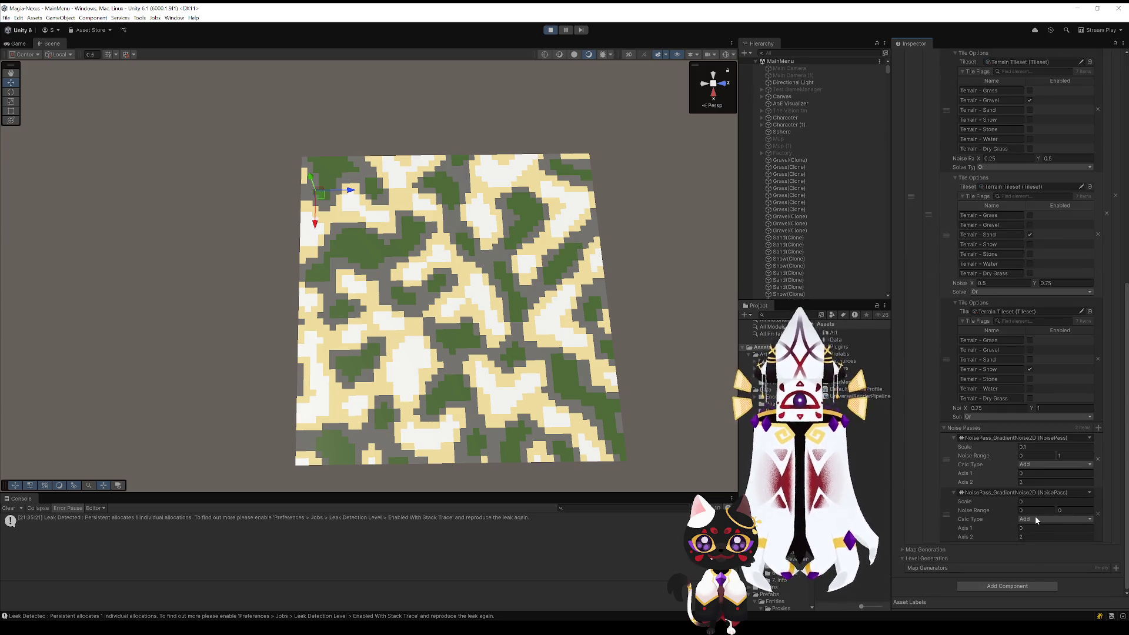
left_click(1042, 519)
left_click(1042, 529)
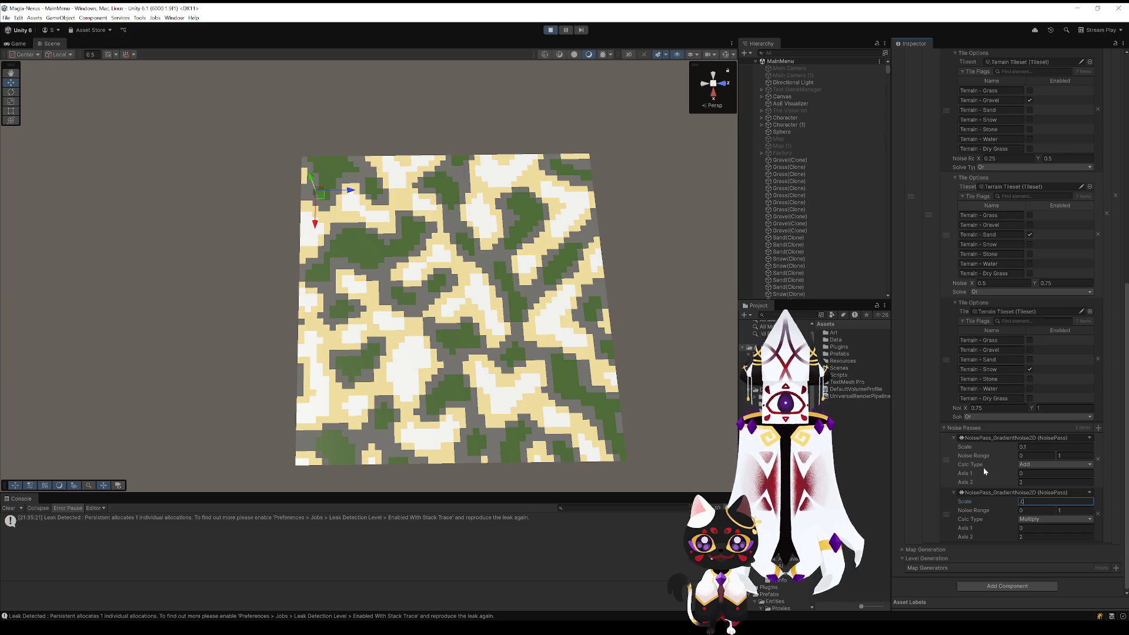
type(".07")
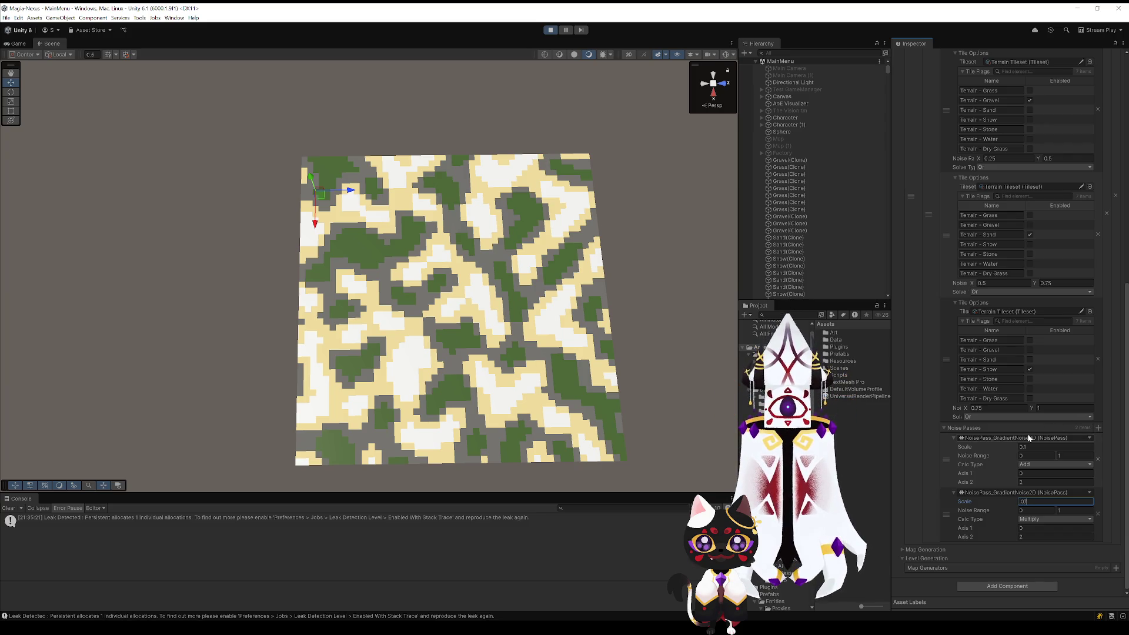
Step: Change the first pass's Scale to 0.3, move the 0.07 pass above it, and save
left_click(1035, 446)
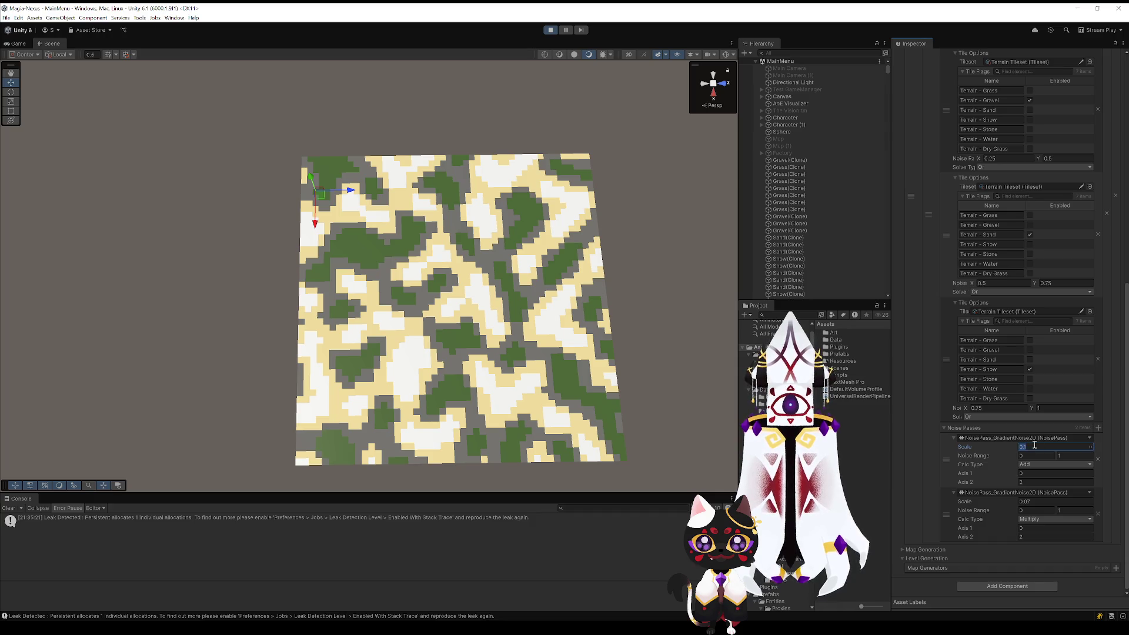
type(".1")
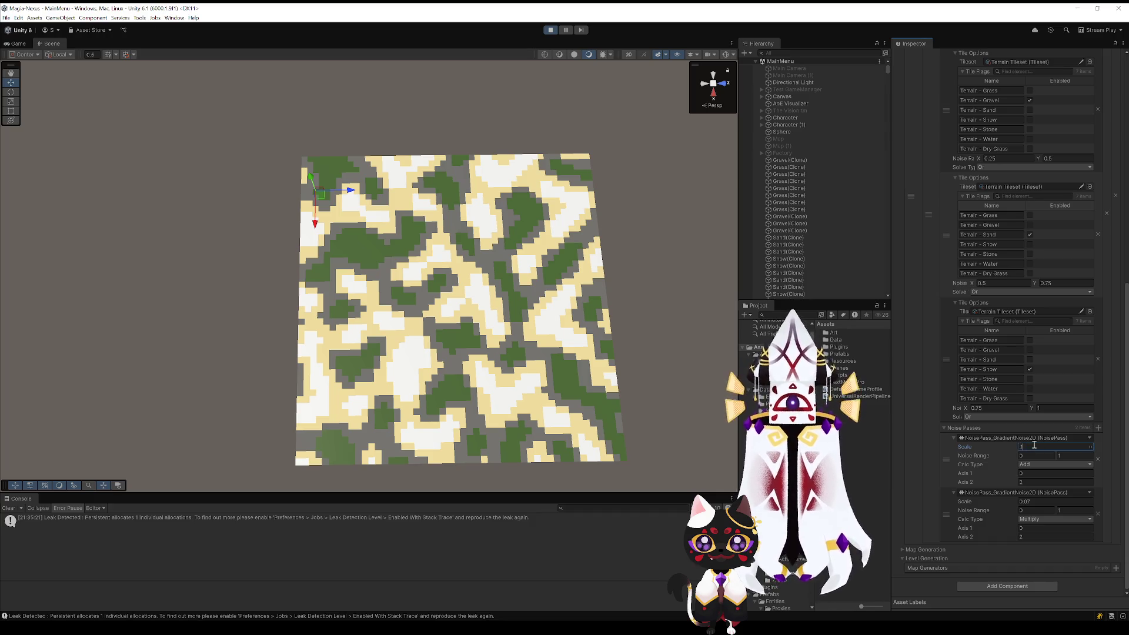
key("BackSpace")
type("2")
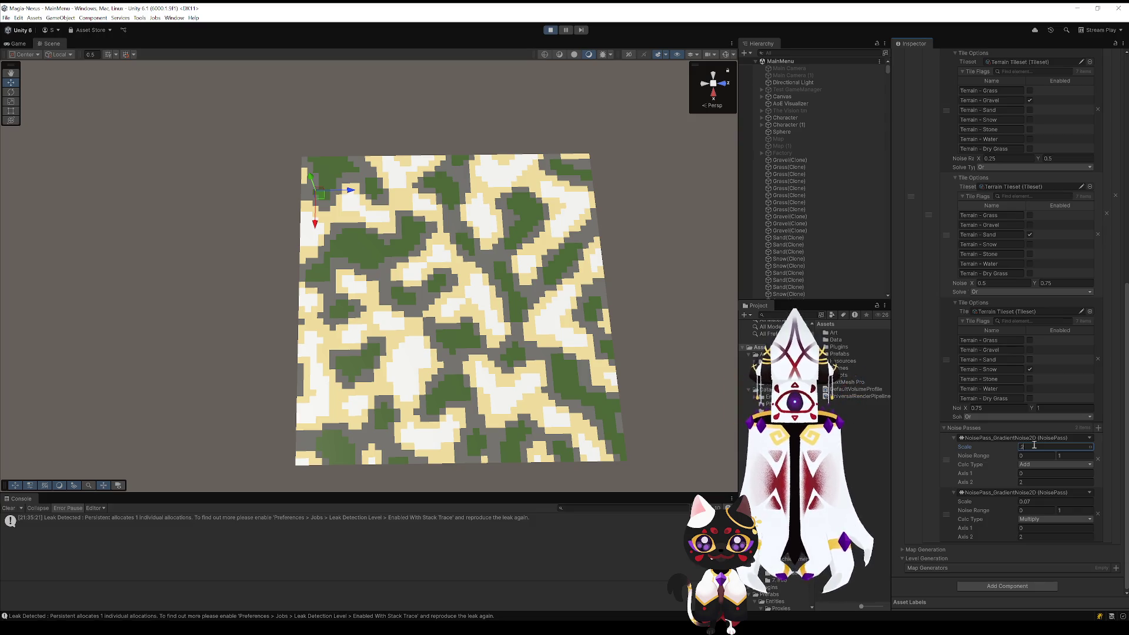
key("BackSpace")
type("3")
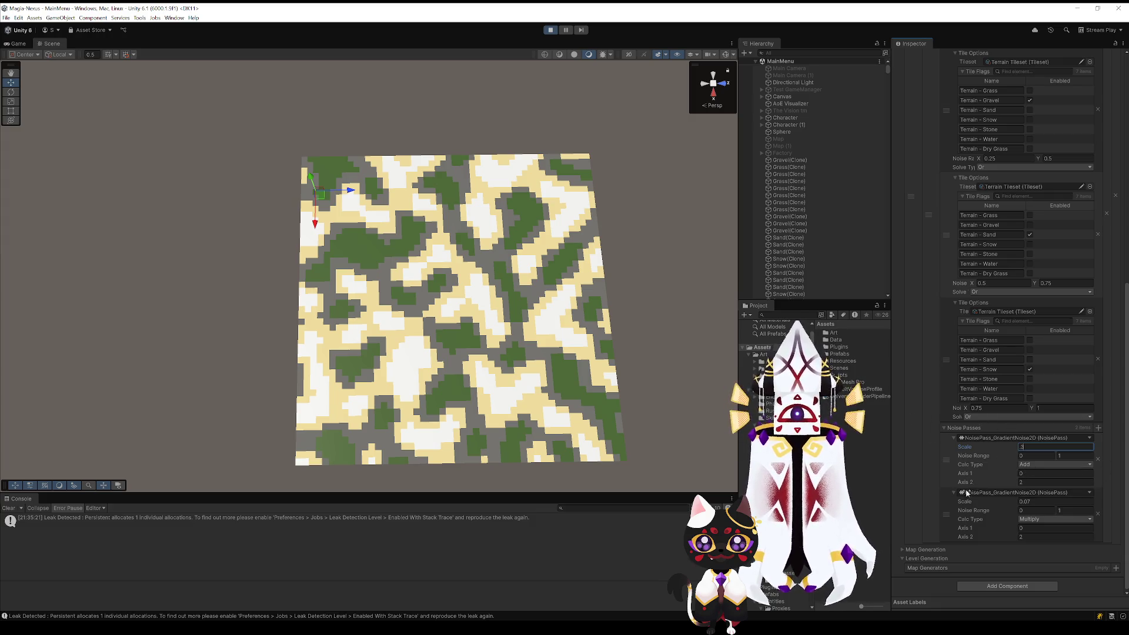
left_click_drag(947, 515, 958, 460)
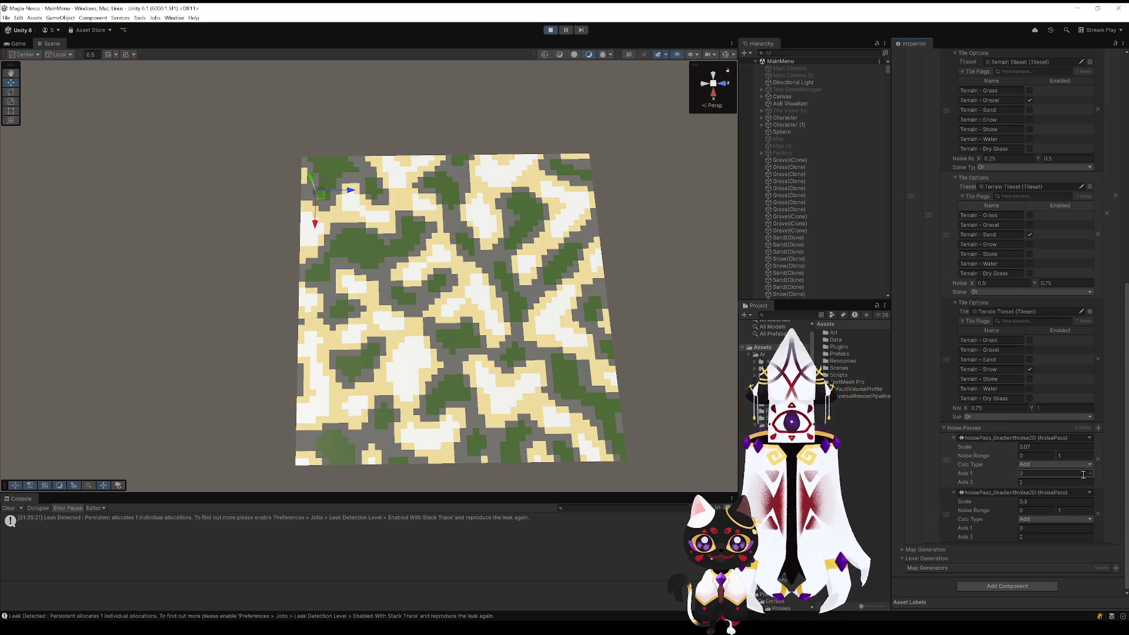
key("ctrl+s")
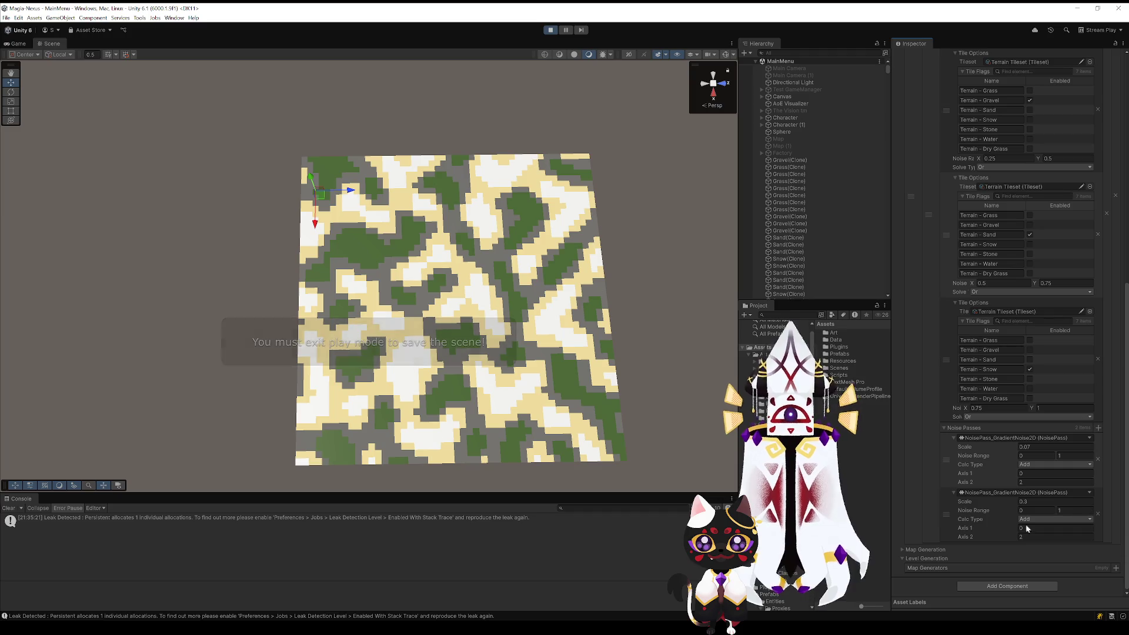
scroll(1008, 314, "up", 3)
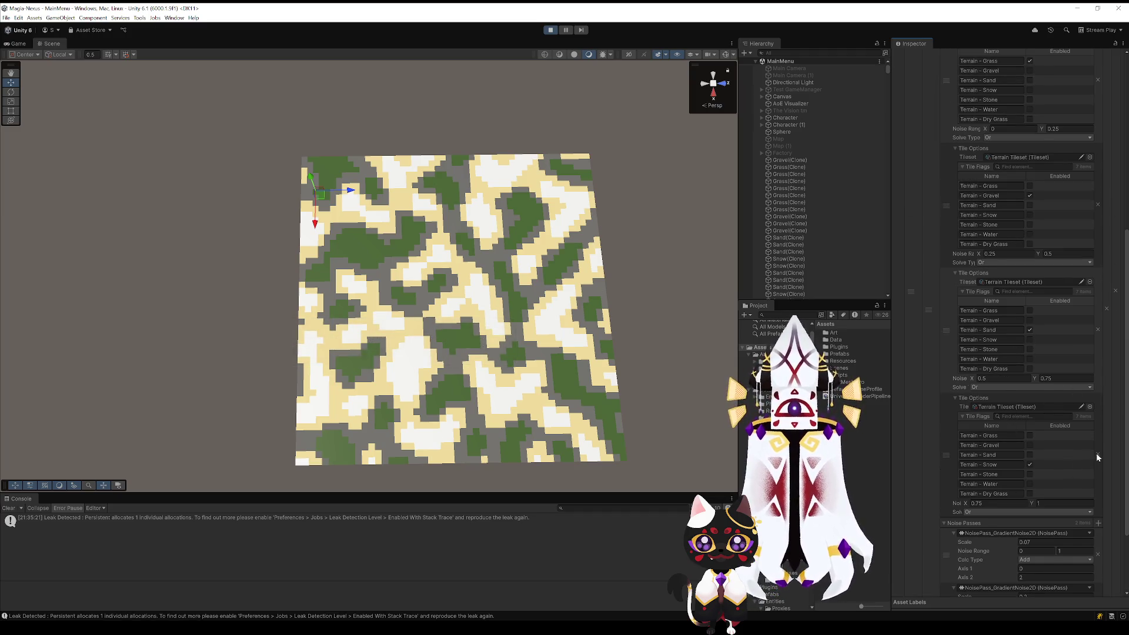
Step: Delete the extra tile entries, tick Grass in the remaining one, save, and stop Play mode
scroll(1096, 453, "up", 5)
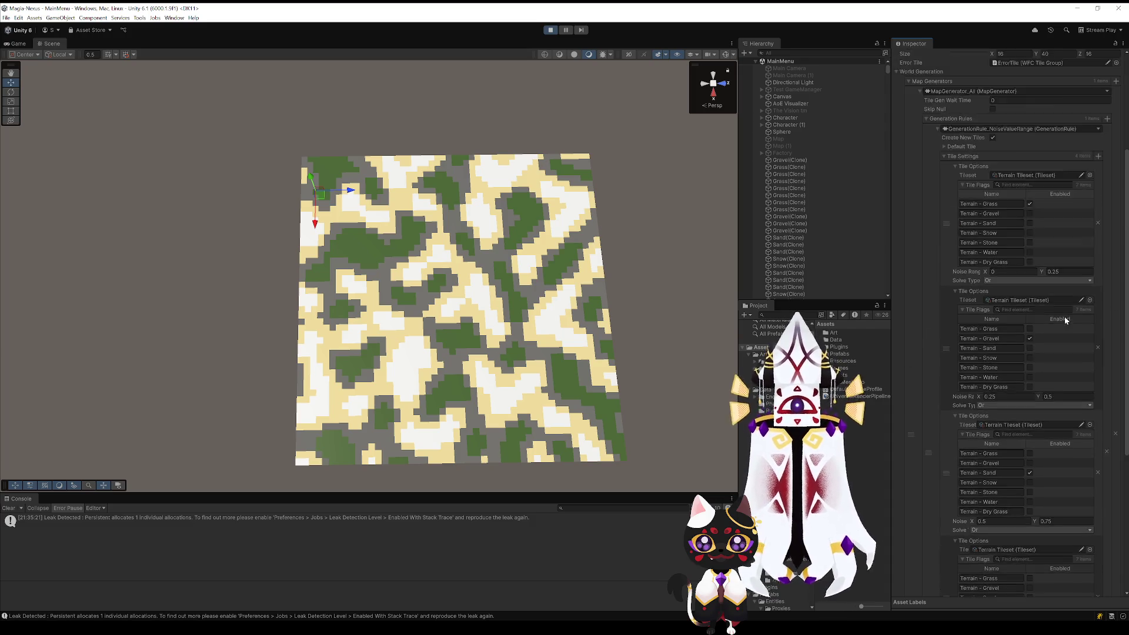
left_click(1097, 247)
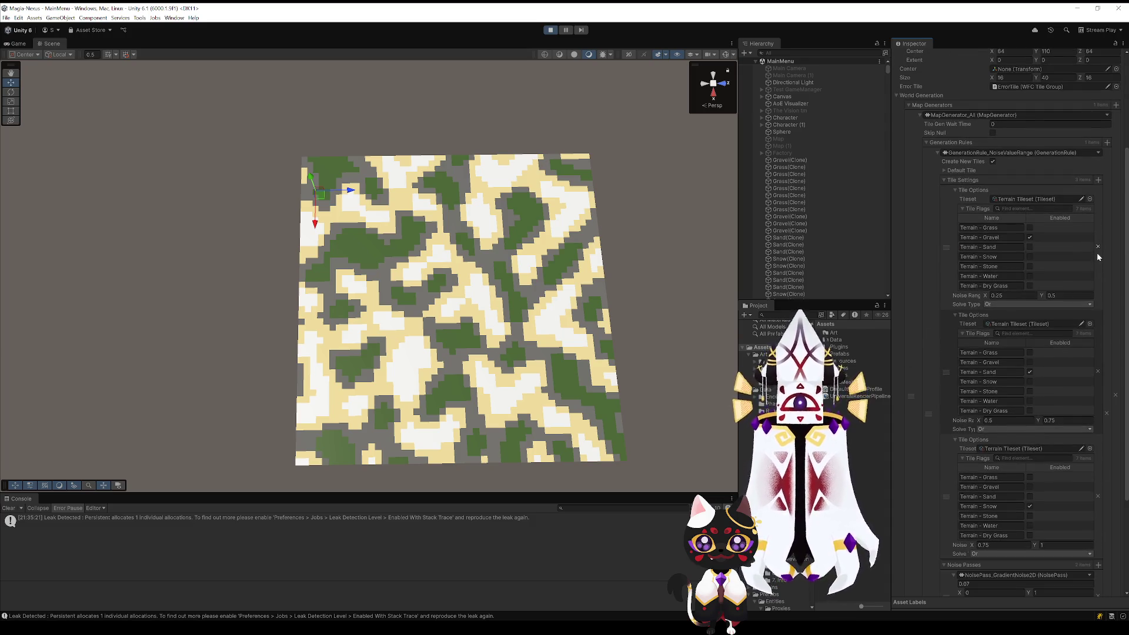
left_click(1097, 247)
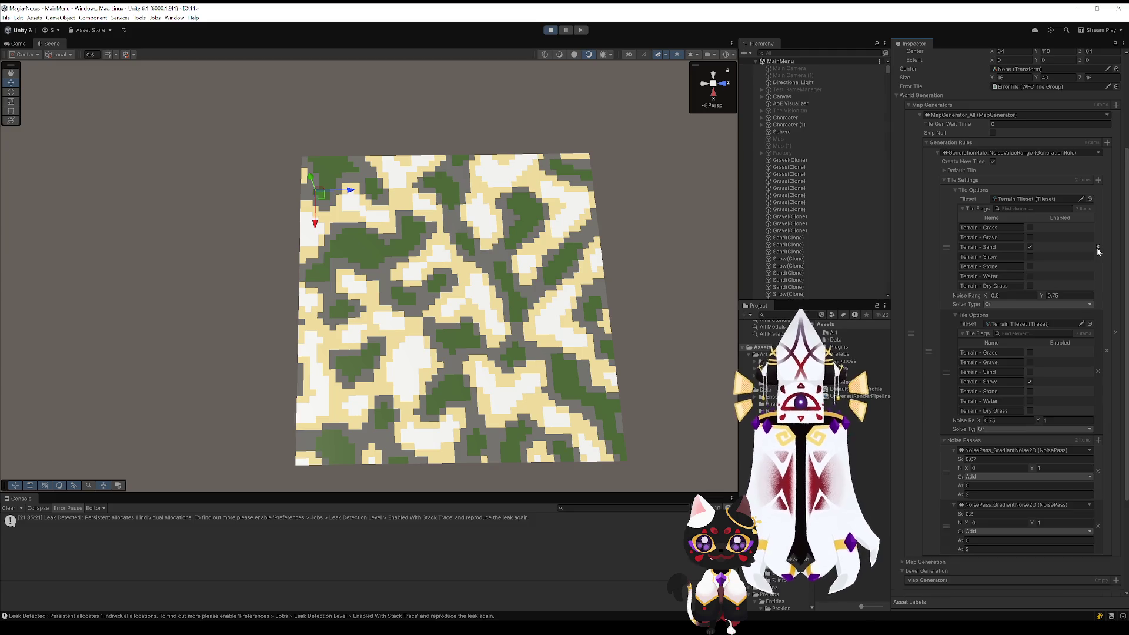
left_click(1097, 373)
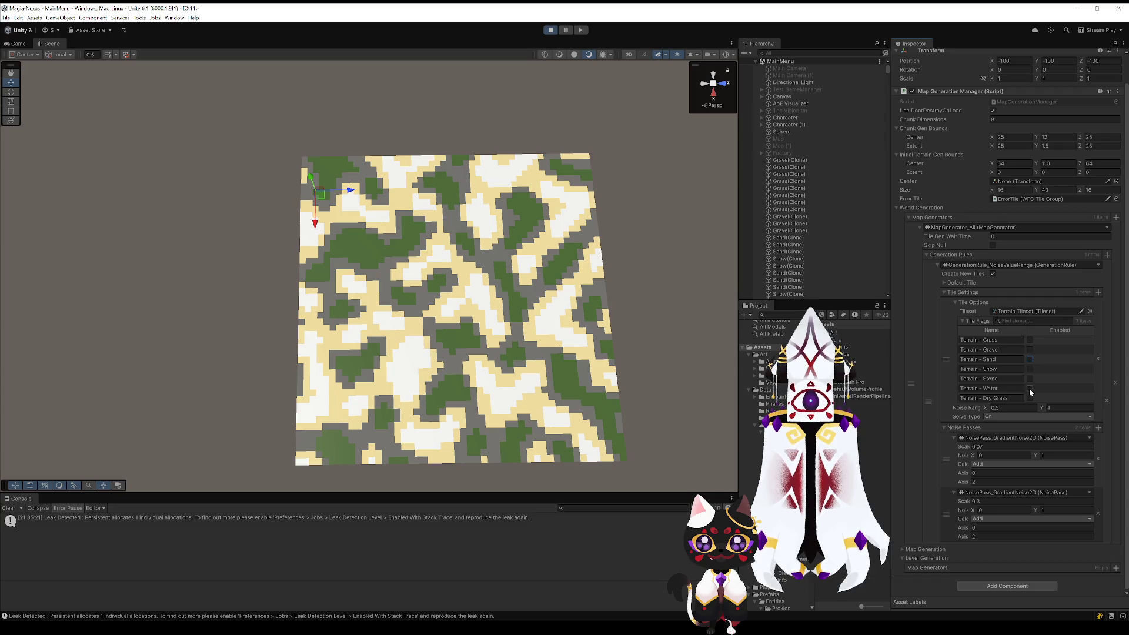
left_click(1030, 340)
key("ctrl+s")
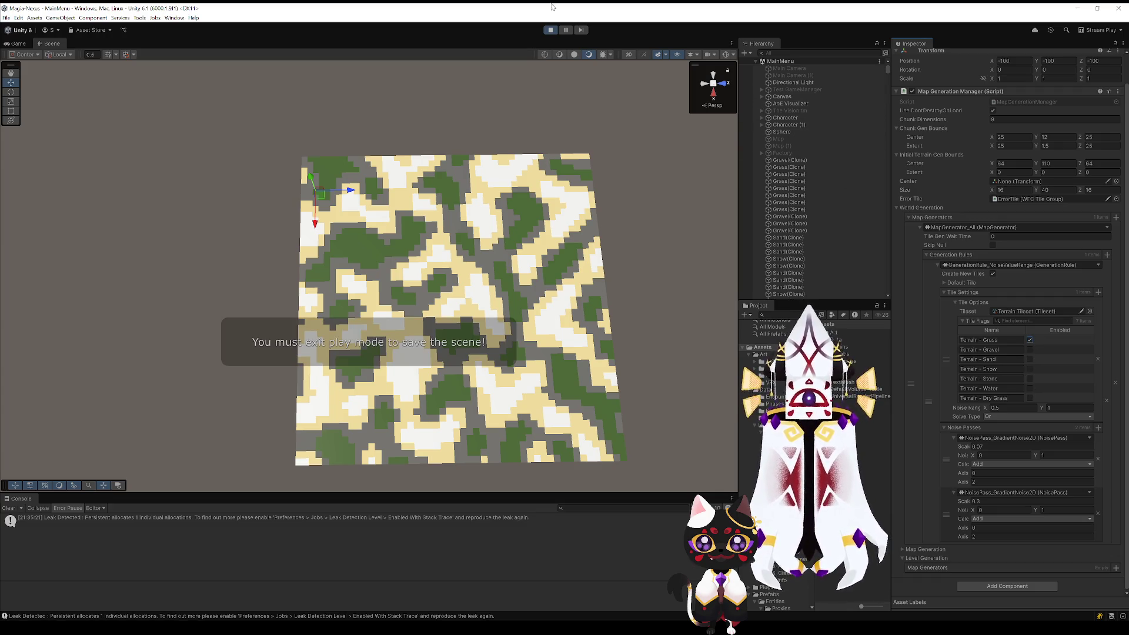
left_click(553, 31)
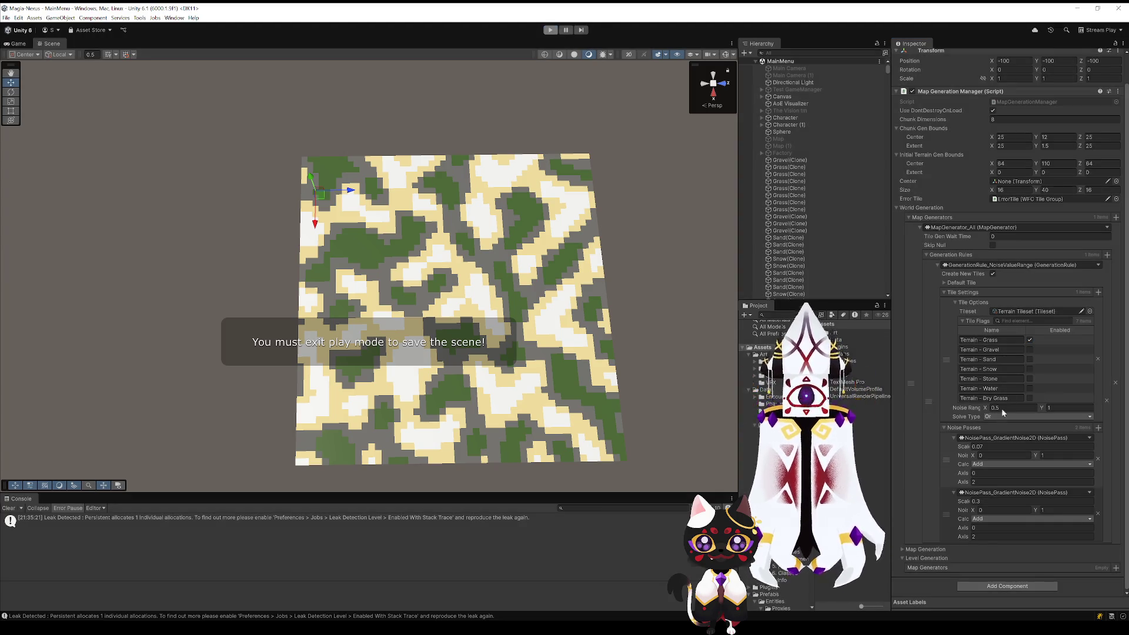
Step: Remove the three extra Tile Options entries
scroll(958, 399, "down", 10)
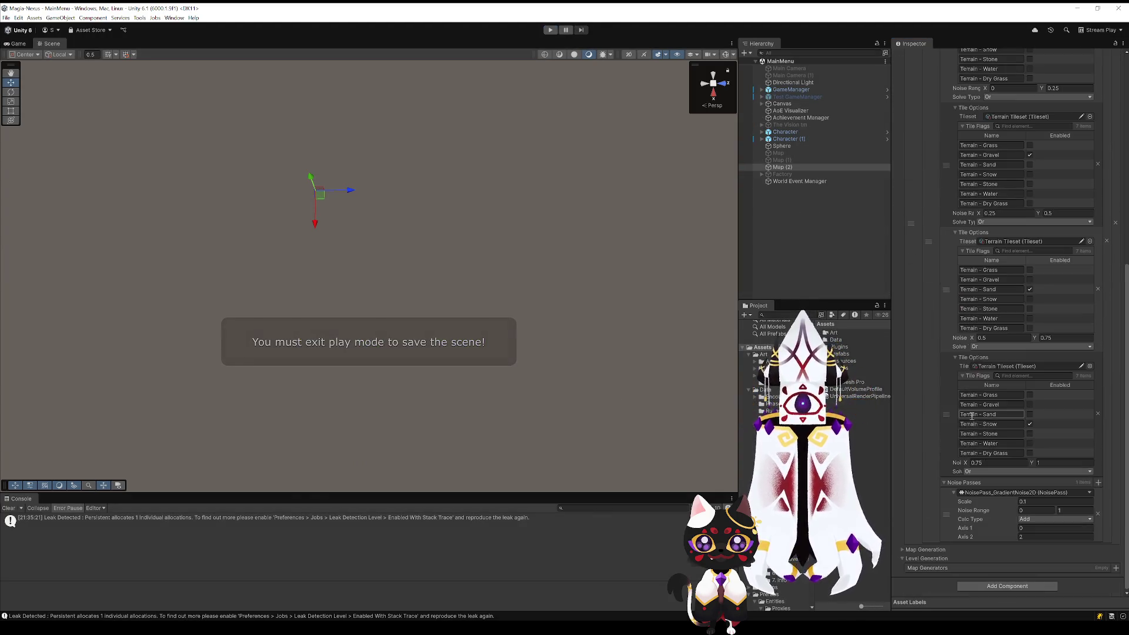
scroll(1035, 471, "up", 3)
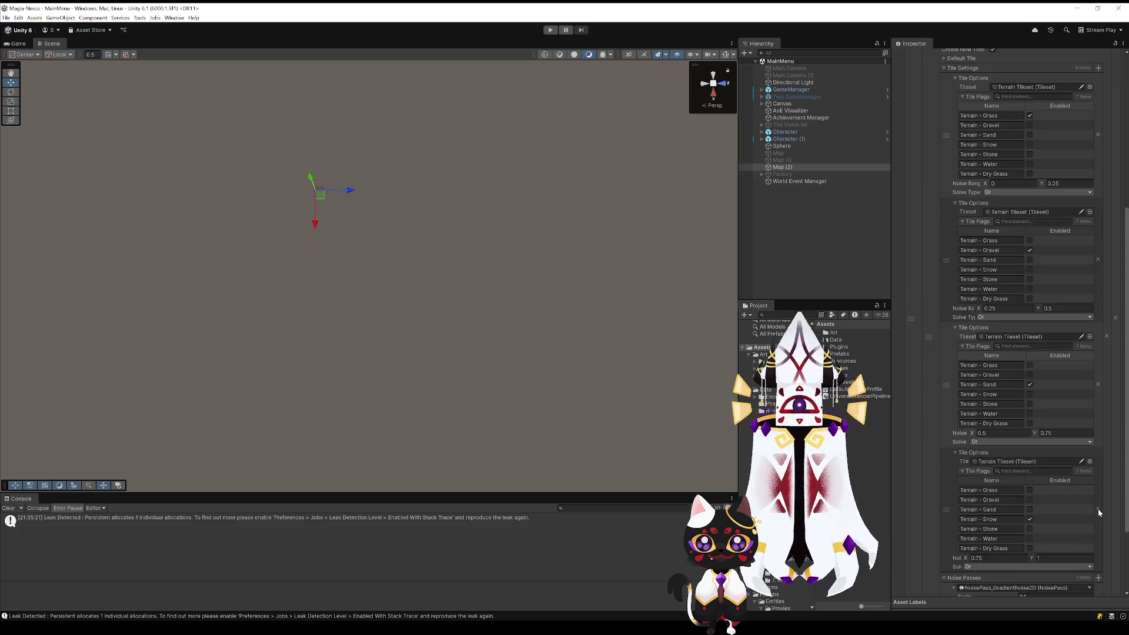
left_click(1097, 511)
left_click(1098, 414)
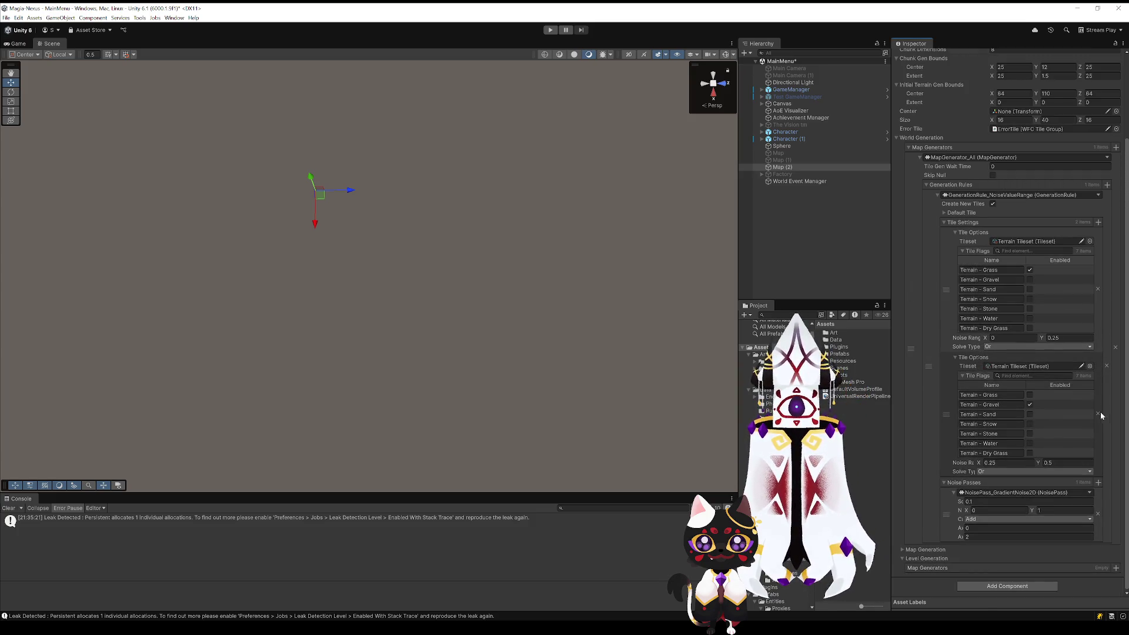
left_click(1097, 414)
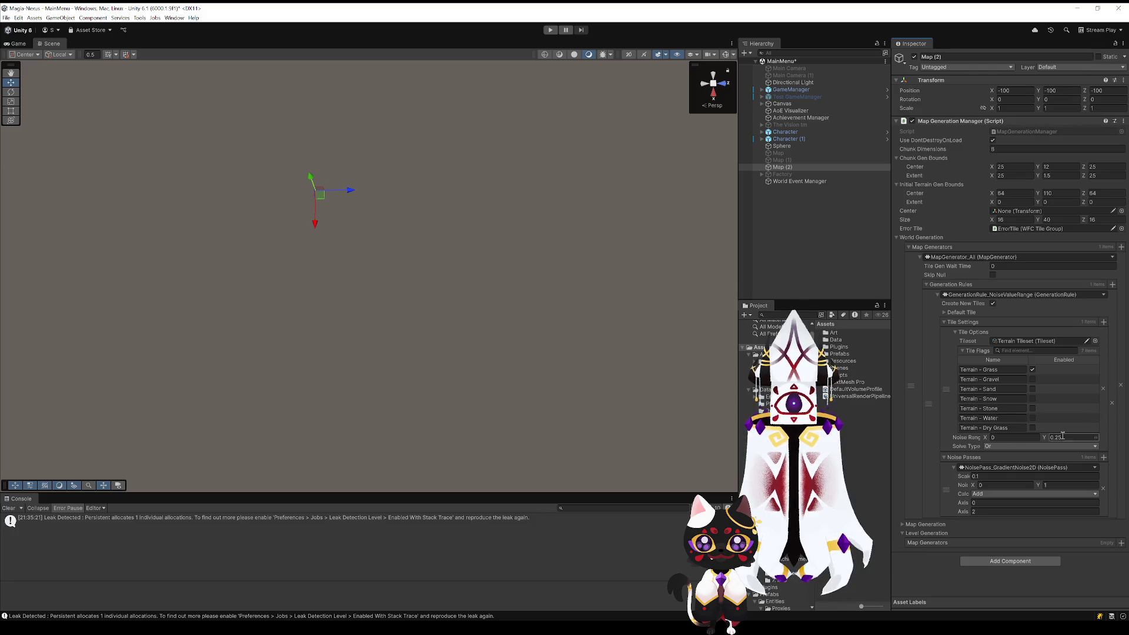
Step: Set the Grass noise range to 0.5–1 and the noise Scale to 0.08
left_click(1007, 437)
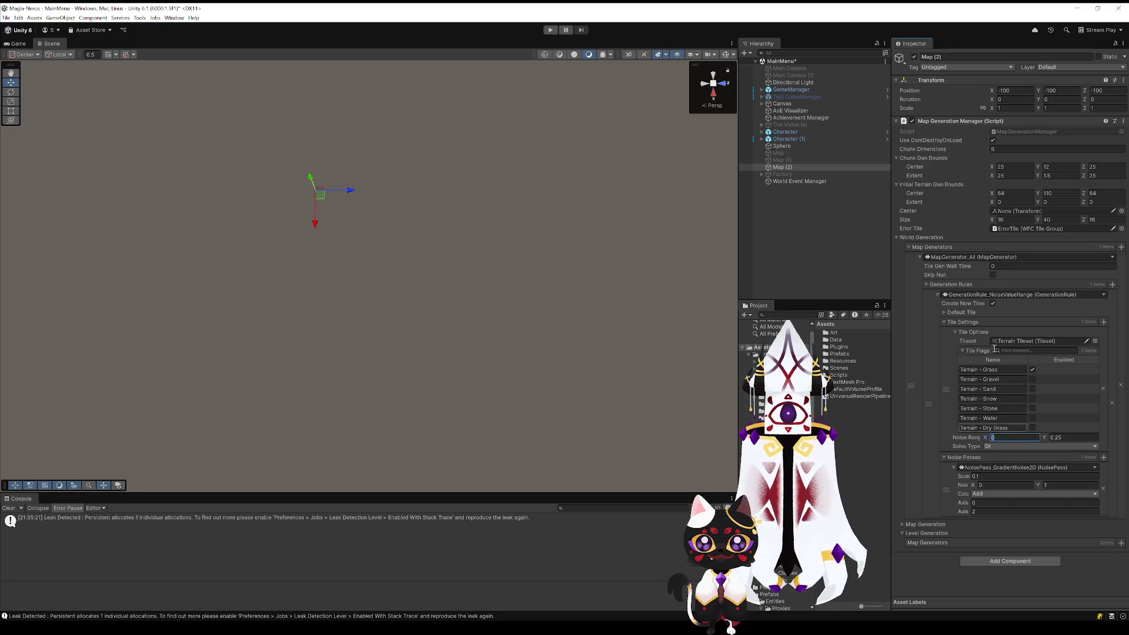
type("0.5")
key("Tab")
type("1")
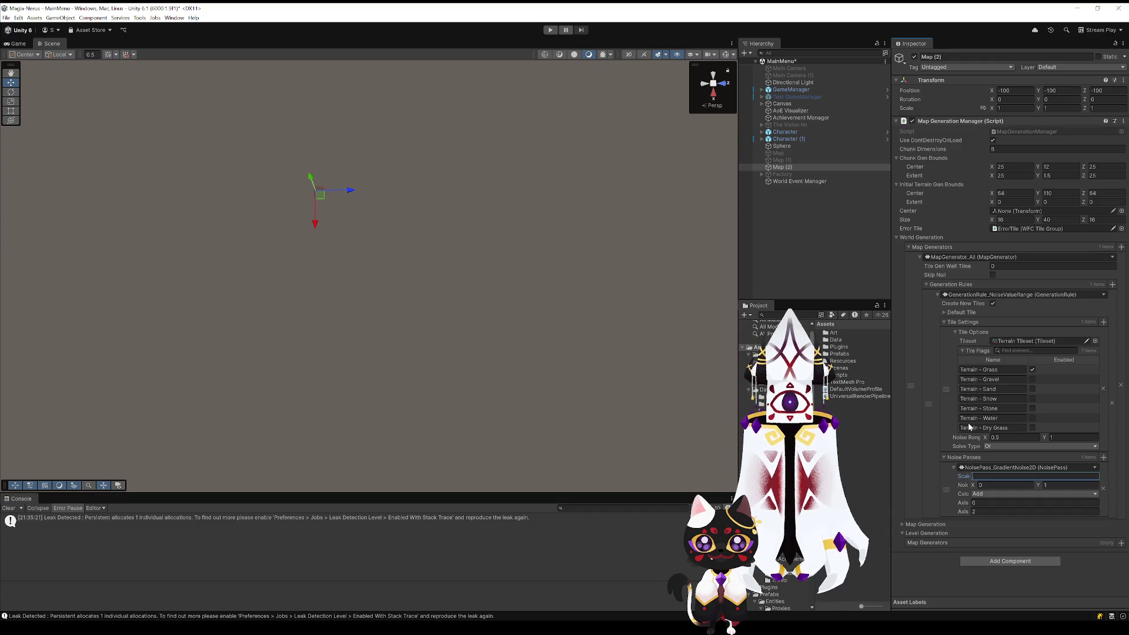
key("Return")
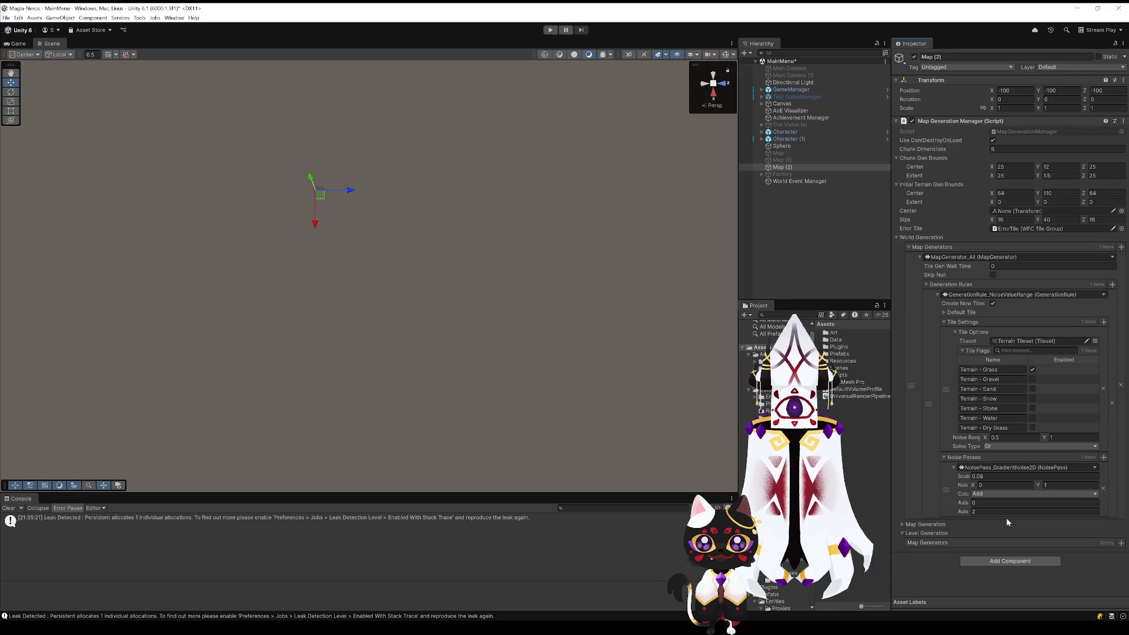
Step: Add a second noise pass with Scale 0.3 and save the scene
left_click(1104, 457)
left_click(994, 531)
type("3")
key("Return")
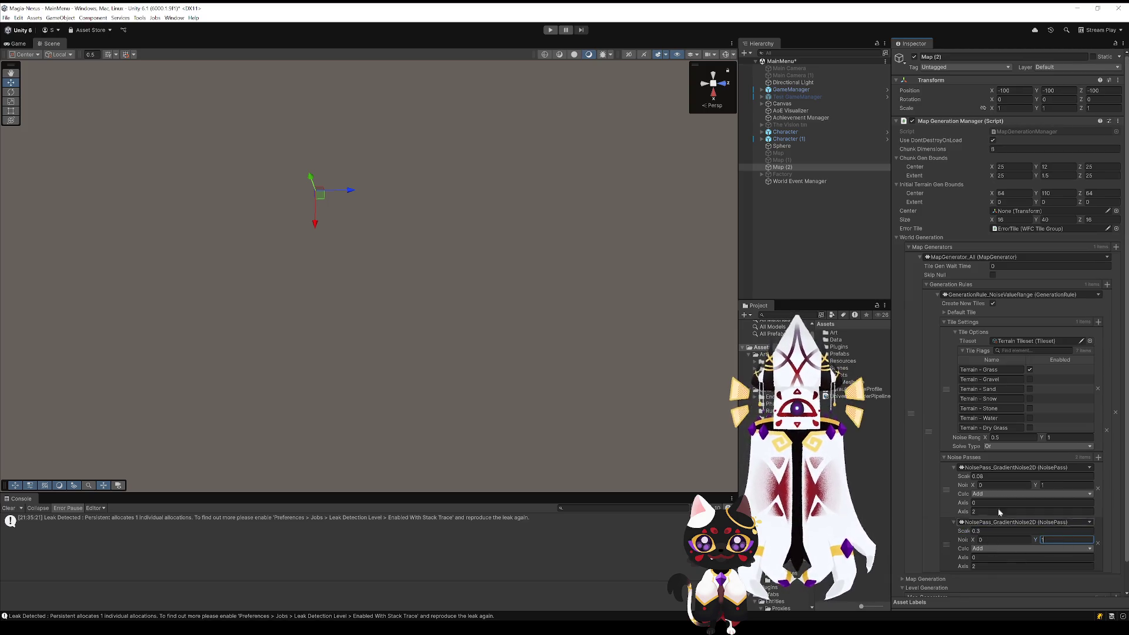
key("ctrl+s")
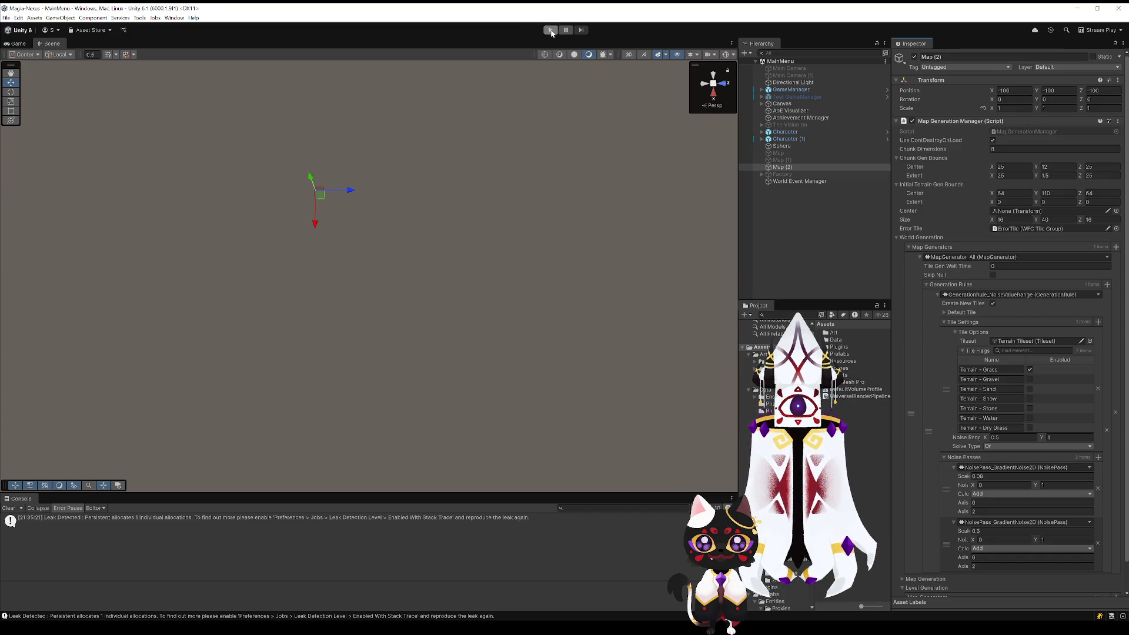
Step: Test-run the generator and look over the generated grass terrain
left_click(551, 31)
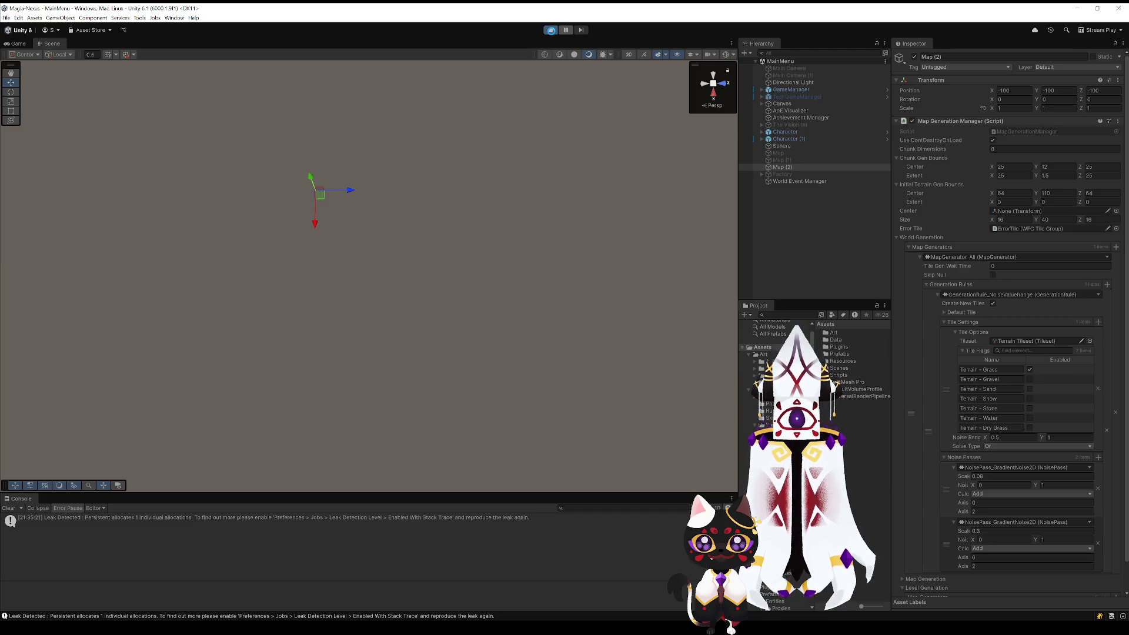
mouse_move(593, 213)
left_mouse_down()
mouse_move(597, 247)
mouse_move(627, 234)
mouse_move(512, 224)
mouse_move(588, 161)
mouse_move(566, 202)
mouse_move(580, 252)
mouse_move(565, 124)
left_mouse_up()
left_click(551, 30)
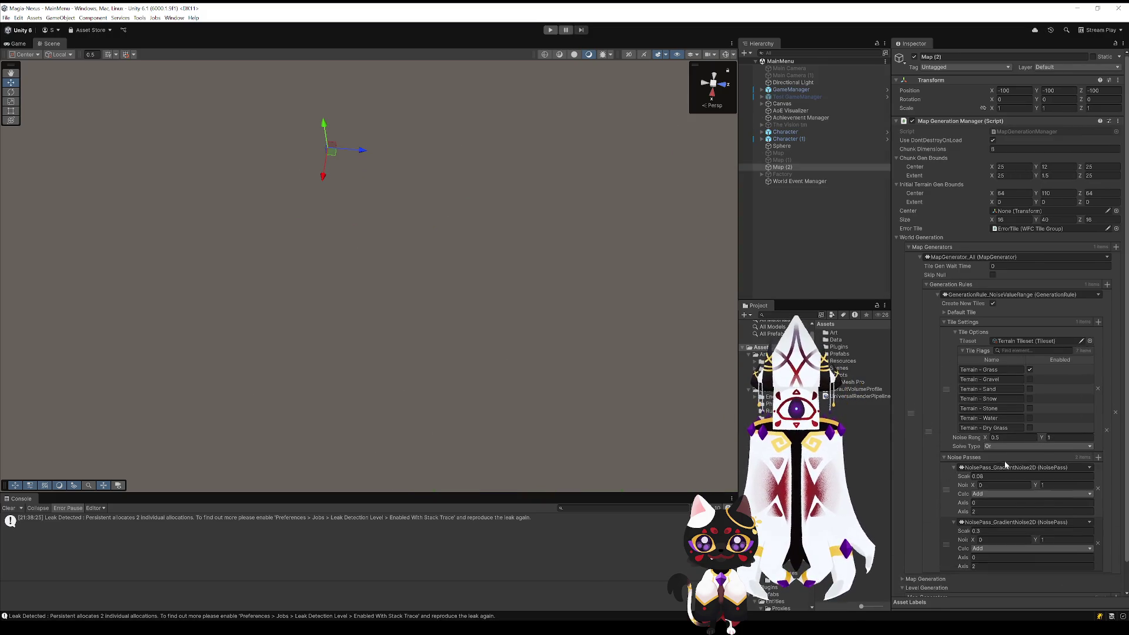
Step: Remove the second noise pass, keep only the 0.08-scale pass, save the scene and rerun it
left_click(1003, 476)
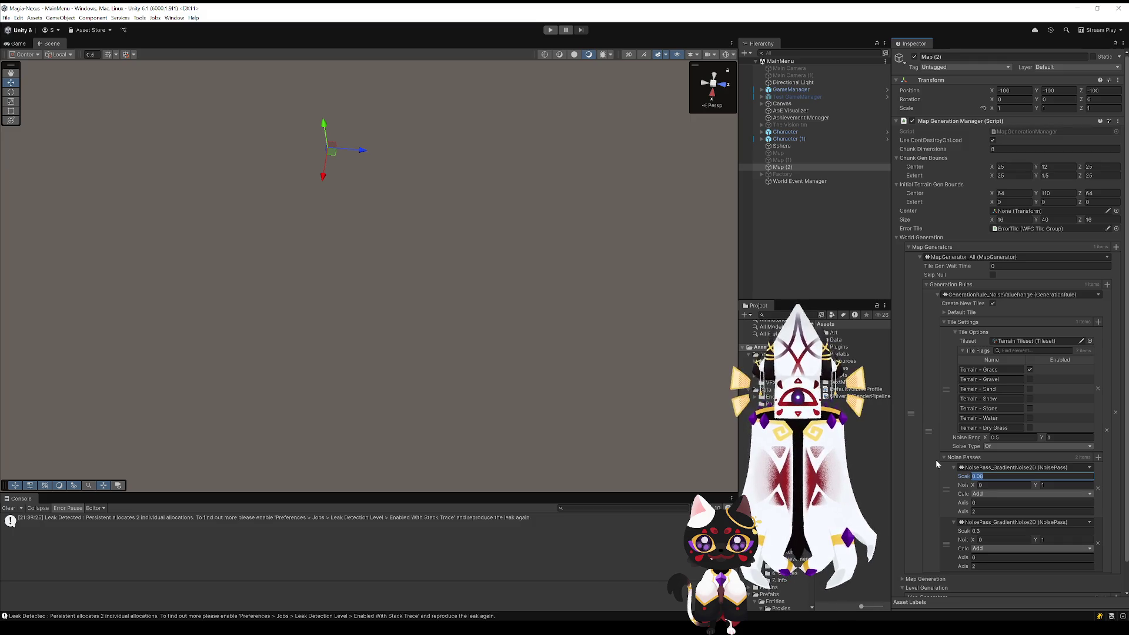
left_click(1097, 543)
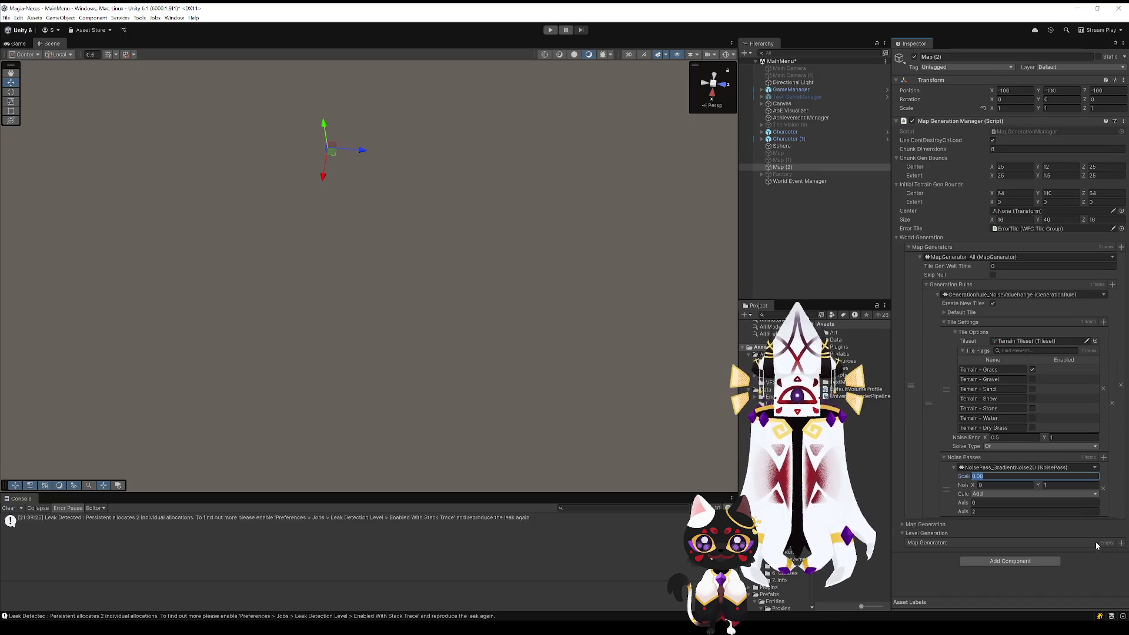
key("ctrl+s")
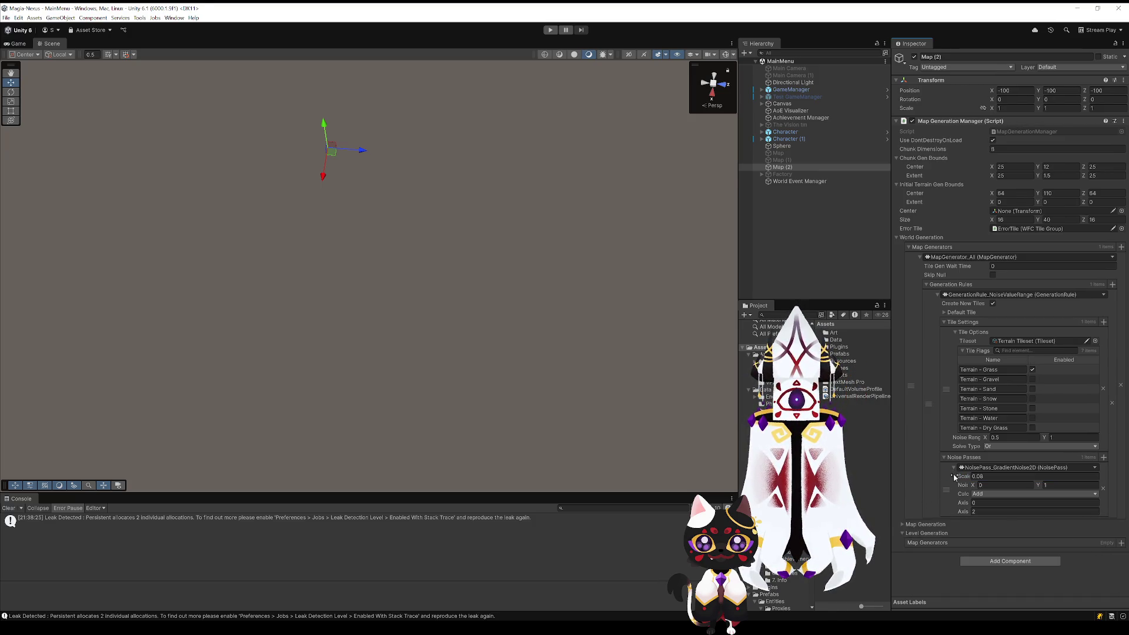
left_click(549, 30)
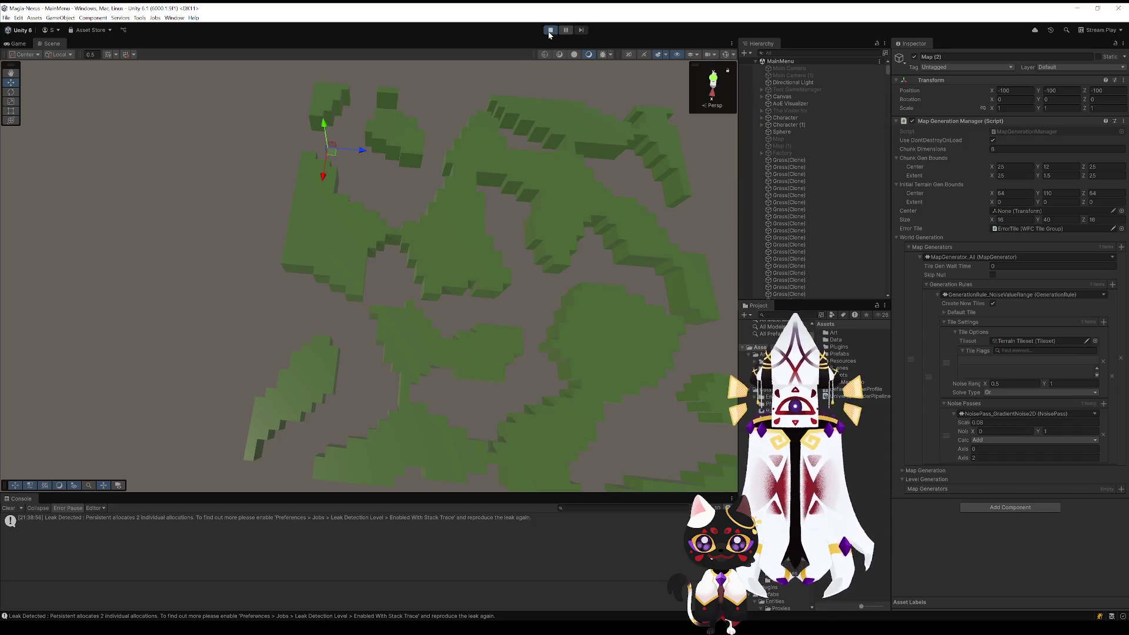
Step: Orbit and zoom around the generated grass islands in play mode, then stop play
mouse_move(486, 392)
left_mouse_down()
mouse_move(529, 361)
mouse_move(448, 338)
mouse_move(194, 371)
mouse_move(323, 341)
mouse_move(448, 360)
mouse_move(486, 312)
mouse_move(359, 375)
mouse_move(499, 355)
mouse_move(474, 346)
mouse_move(485, 356)
left_mouse_up()
scroll(485, 355, "down", 3)
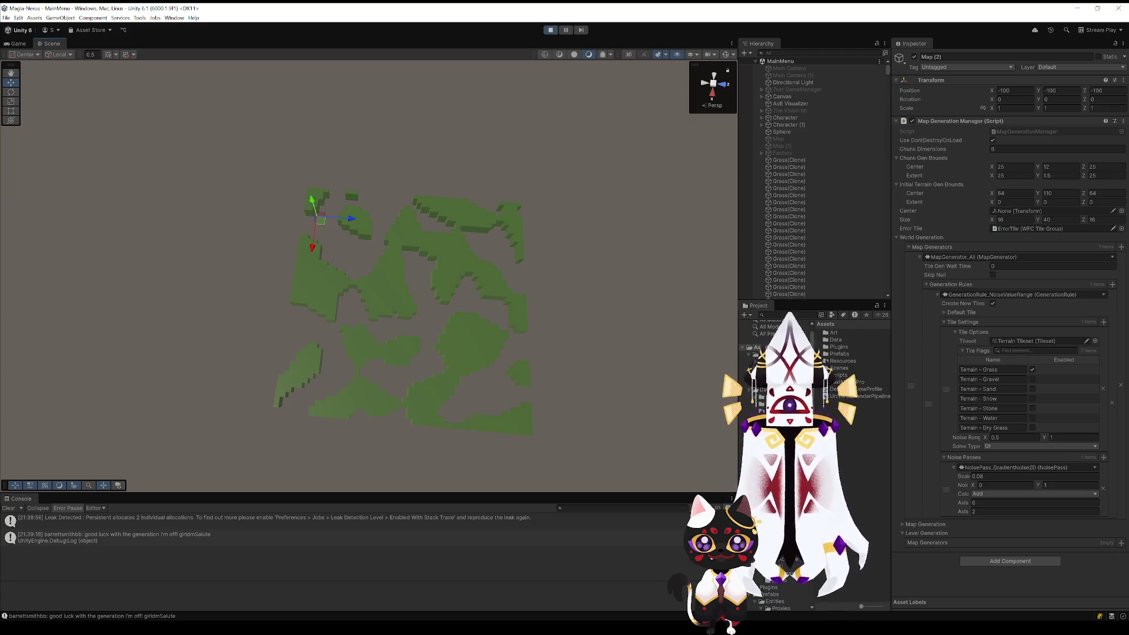
scroll(492, 310, "up", 5)
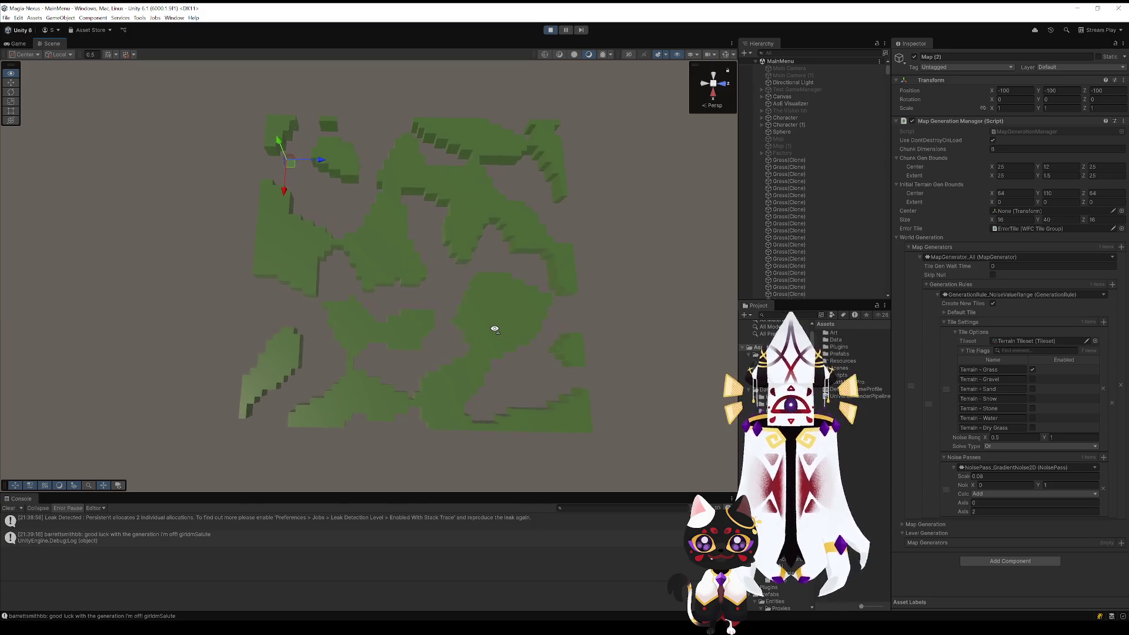
mouse_move(494, 333)
left_mouse_down()
mouse_move(393, 283)
mouse_move(365, 285)
mouse_move(373, 318)
mouse_move(354, 327)
mouse_move(149, 310)
mouse_move(435, 291)
mouse_move(466, 272)
mouse_move(492, 321)
left_mouse_up()
scroll(492, 321, "down", 3)
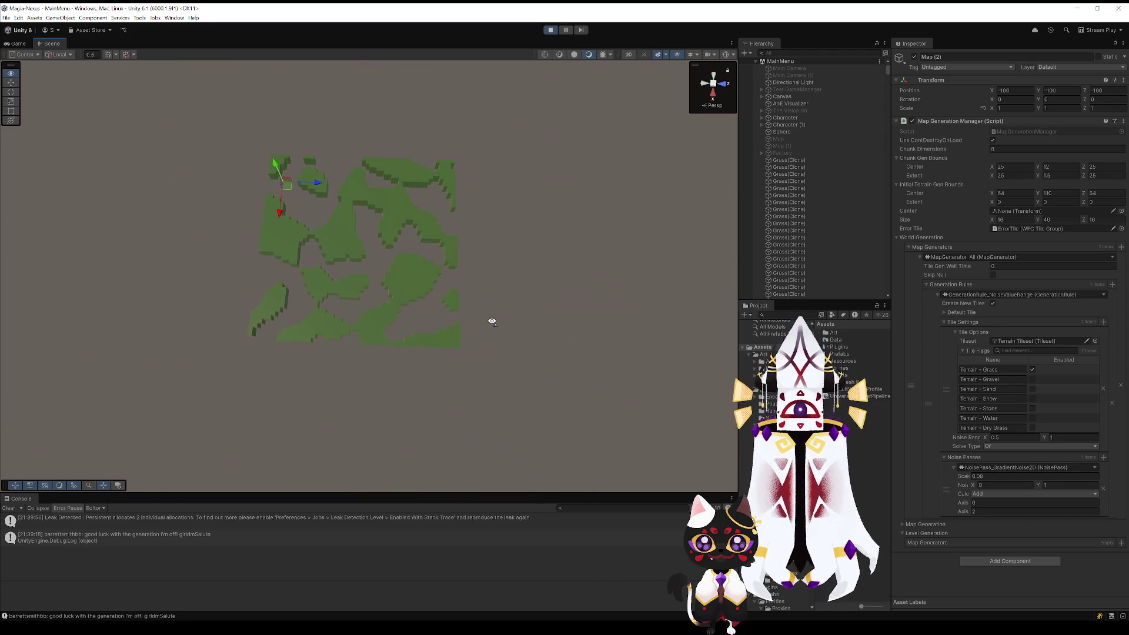
scroll(493, 321, "up", 5)
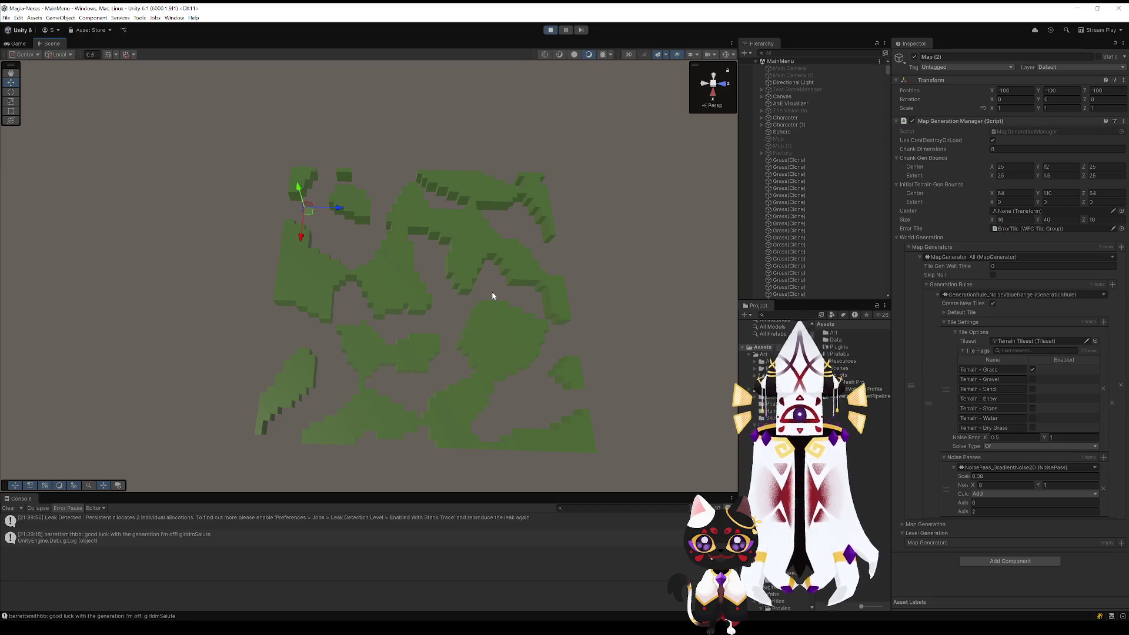
mouse_move(506, 368)
left_mouse_down()
mouse_move(545, 391)
mouse_move(587, 350)
left_mouse_up()
scroll(591, 361, "up", 5)
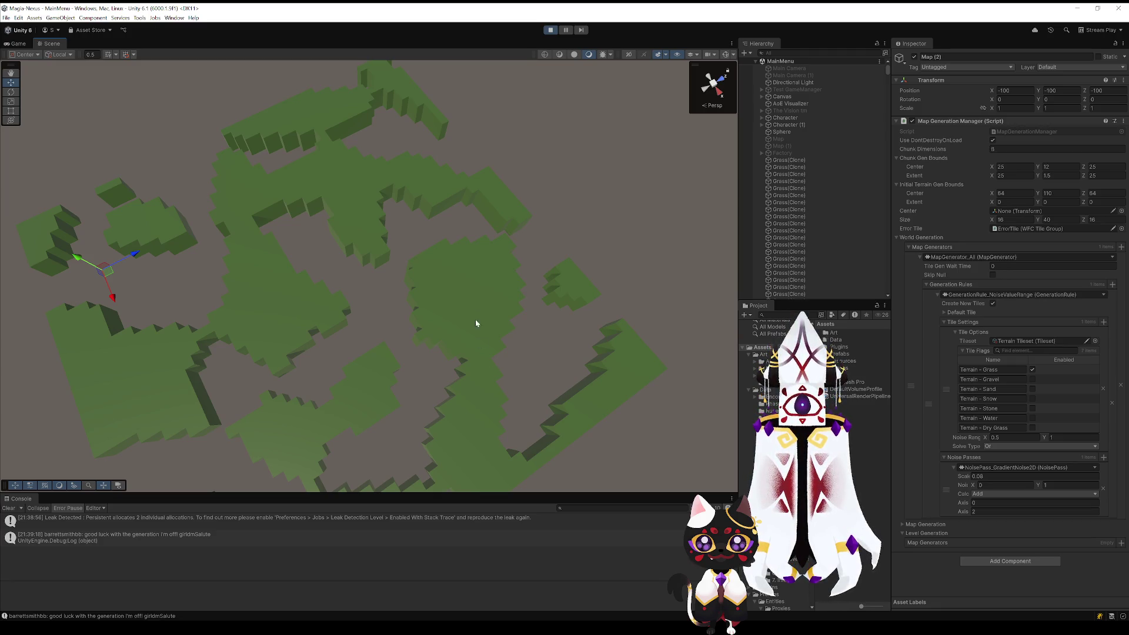
left_click(550, 30)
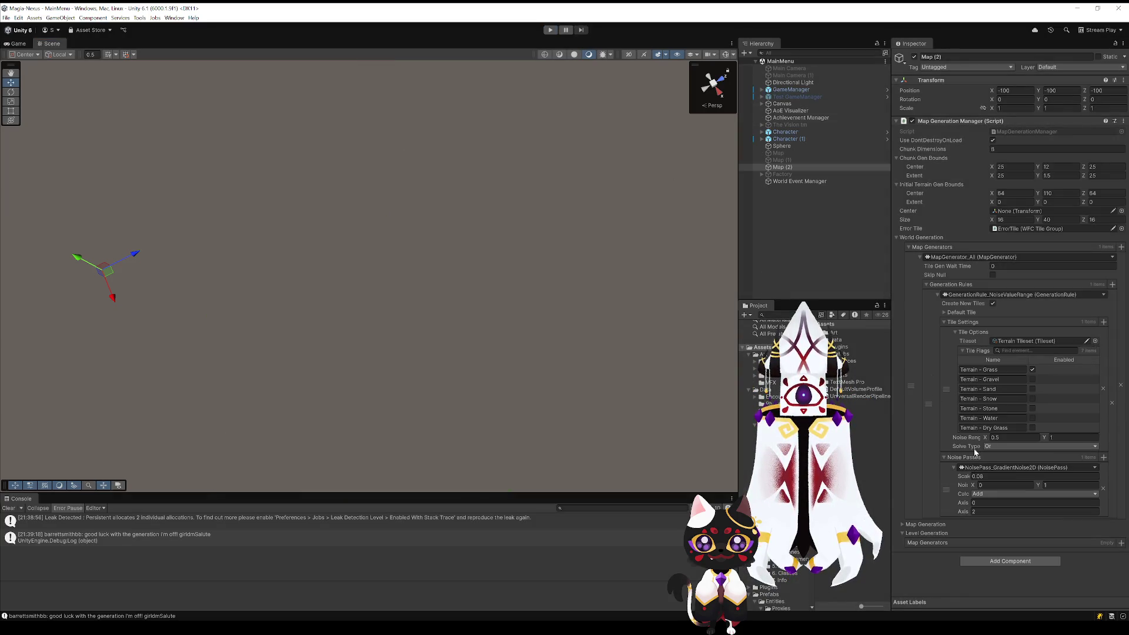
Step: Add a second tile option with Sand enabled, and turn Grass off in the first option
left_click(1105, 323)
scroll(1035, 471, "down", 3)
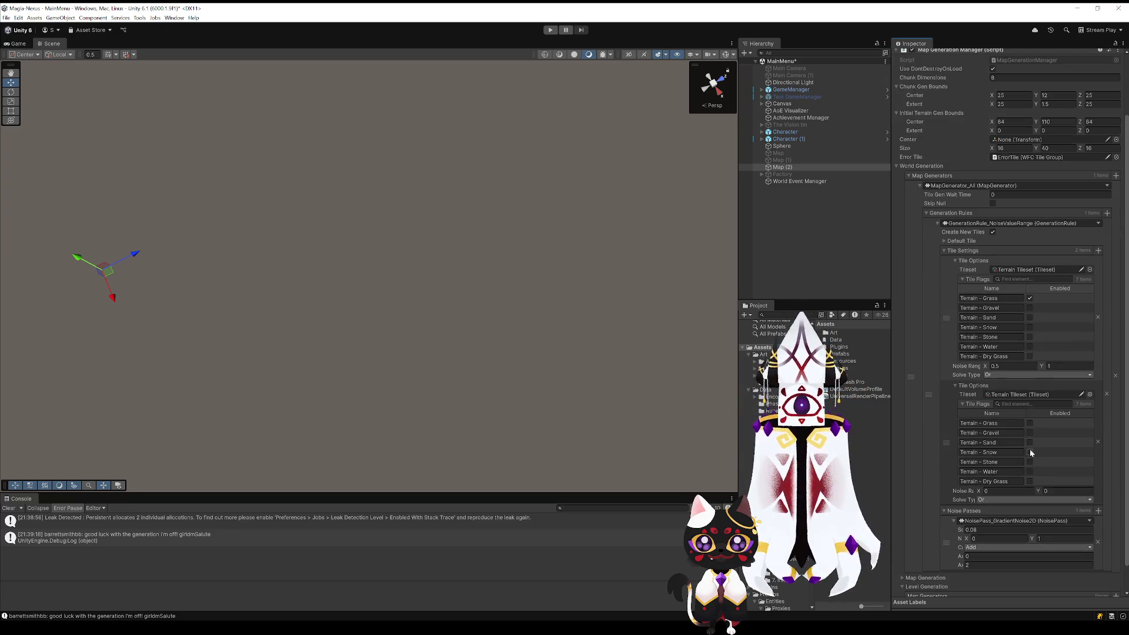
left_click(1029, 443)
left_click(1029, 299)
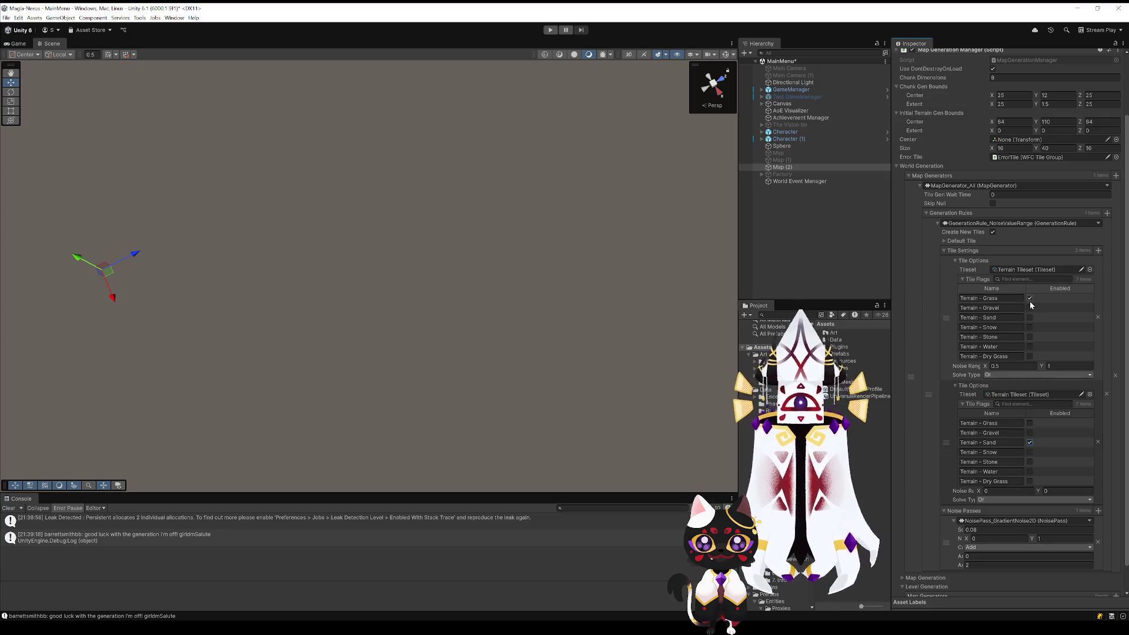
Step: Make the first tile option Stone and the second Gravel, with Sand unticked
left_click(1029, 337)
left_click(1029, 433)
left_click(1029, 443)
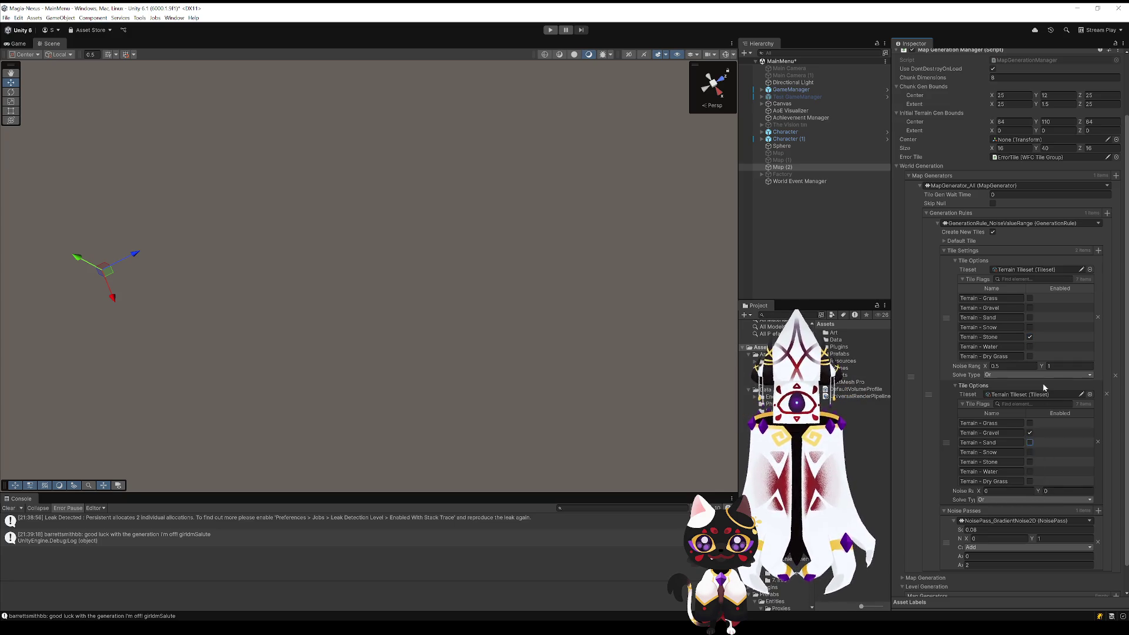
Step: Set noise ranges to 0.8–1 for Stone and 0.7–0.8 for Gravel, then run the scene
left_click(1011, 367)
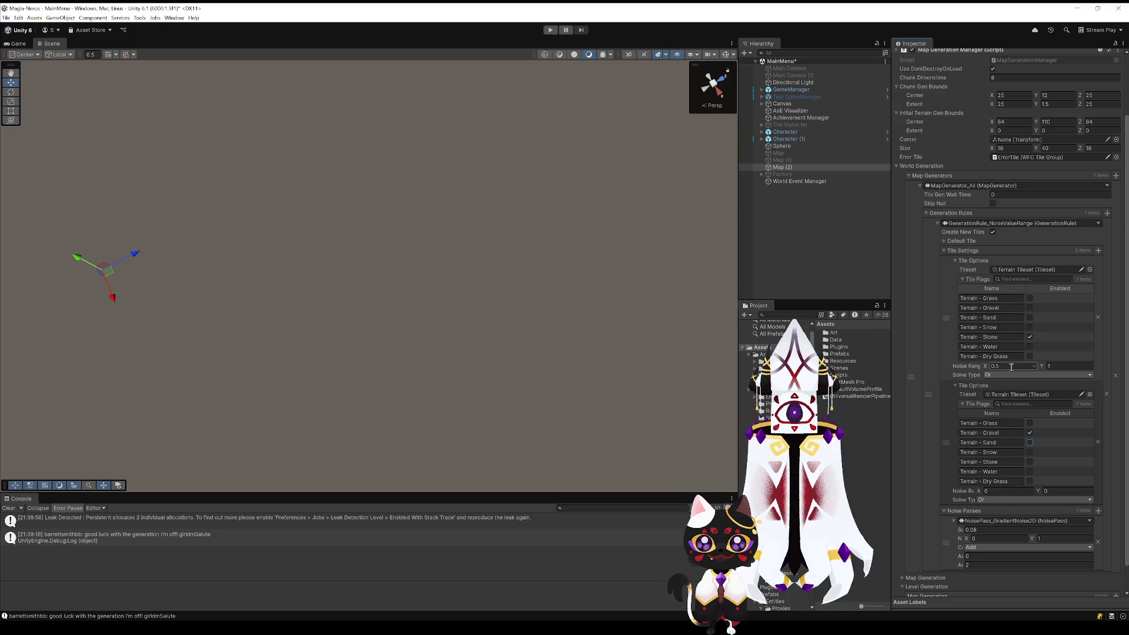
left_click(1022, 491)
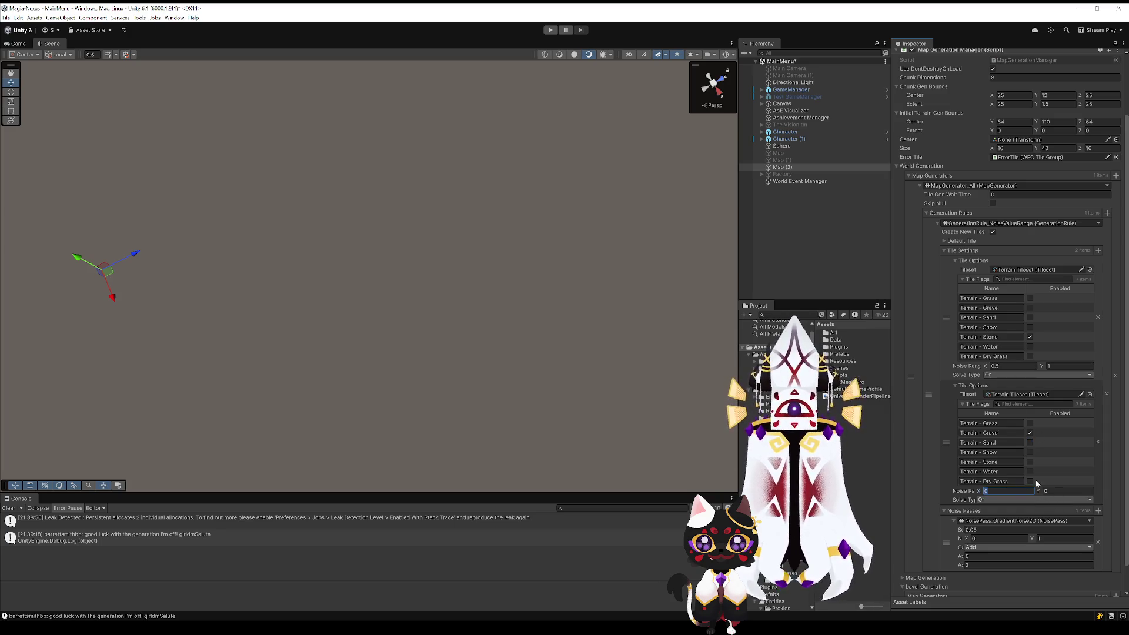
key("Tab")
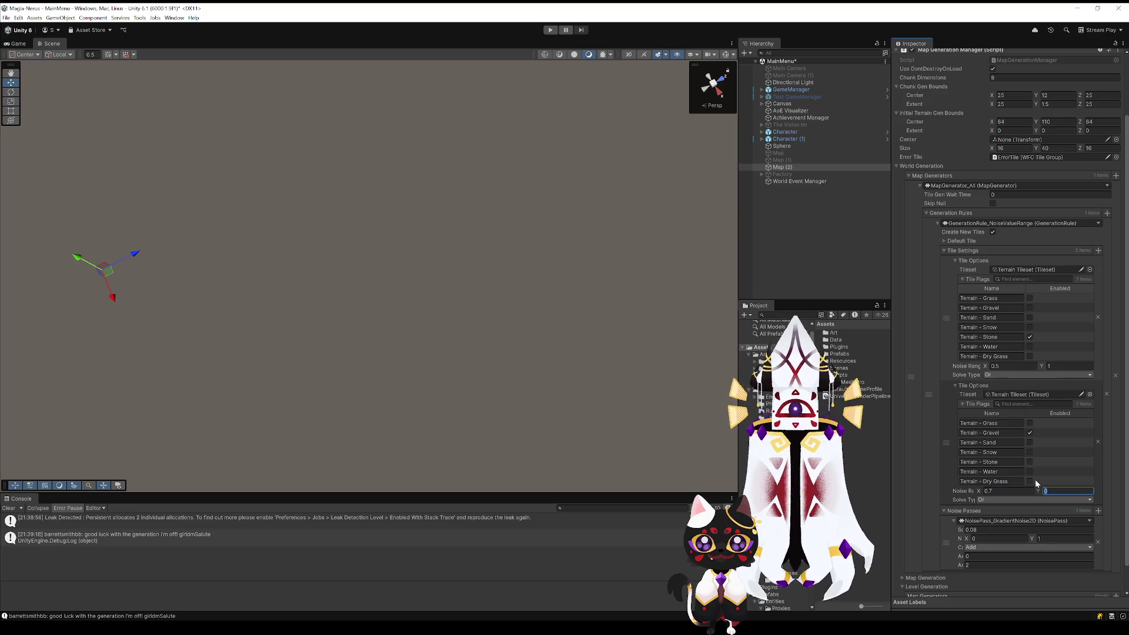
left_click(1018, 365)
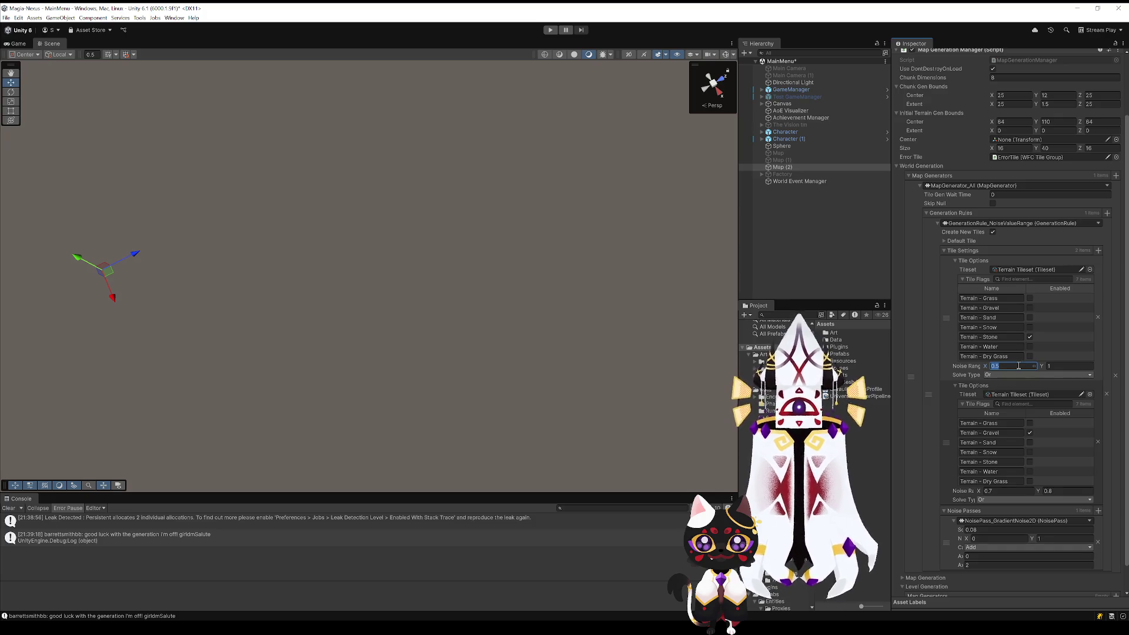
key("BackSpace")
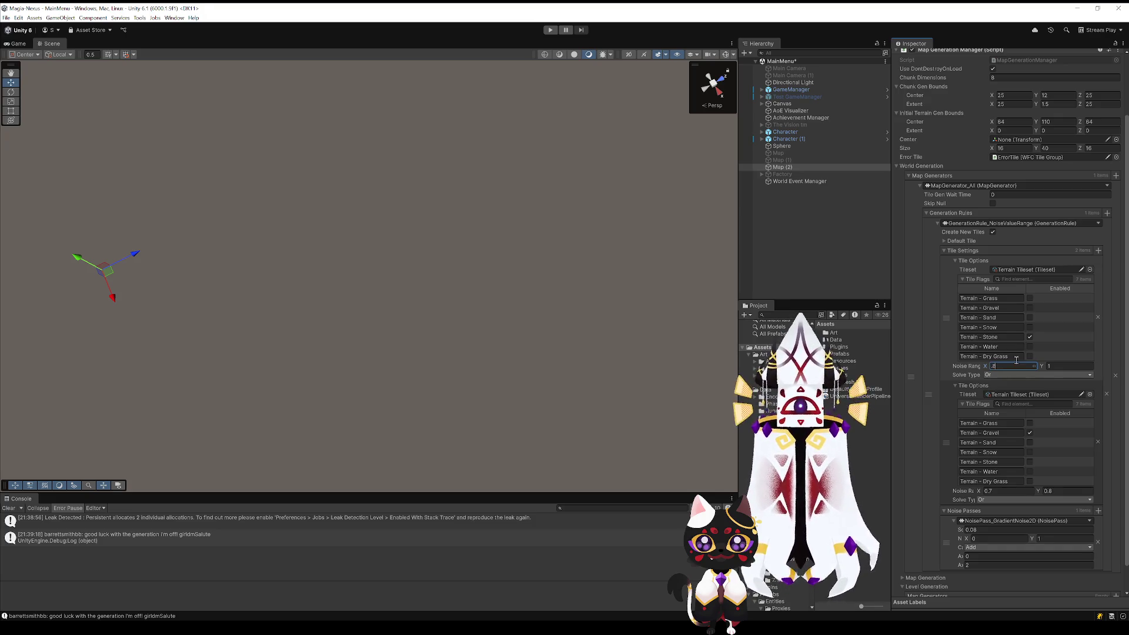
left_click(552, 34)
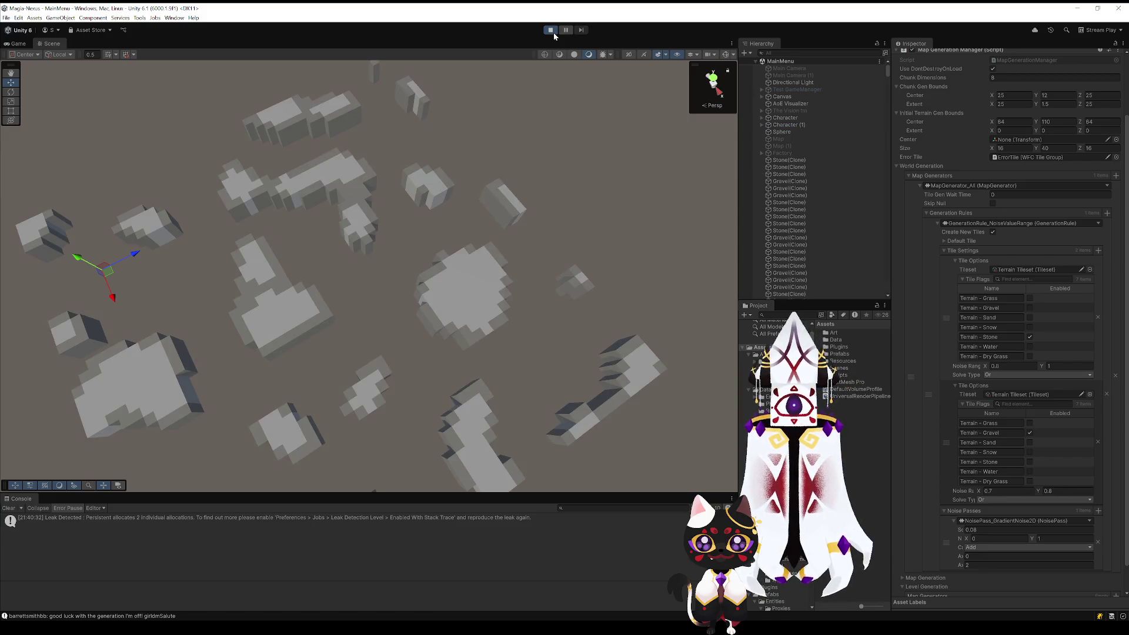
mouse_move(366, 271)
left_mouse_down()
mouse_move(247, 307)
mouse_move(262, 315)
mouse_move(315, 277)
mouse_move(310, 259)
mouse_move(249, 286)
mouse_move(164, 282)
mouse_move(252, 320)
mouse_move(298, 314)
mouse_move(281, 299)
mouse_move(457, 302)
mouse_move(474, 265)
mouse_move(461, 257)
mouse_move(455, 278)
mouse_move(361, 260)
mouse_move(335, 241)
mouse_move(351, 244)
mouse_move(323, 196)
mouse_move(247, 283)
mouse_move(503, 267)
mouse_move(330, 262)
mouse_move(312, 274)
left_mouse_up()
scroll(247, 274, "down", 5)
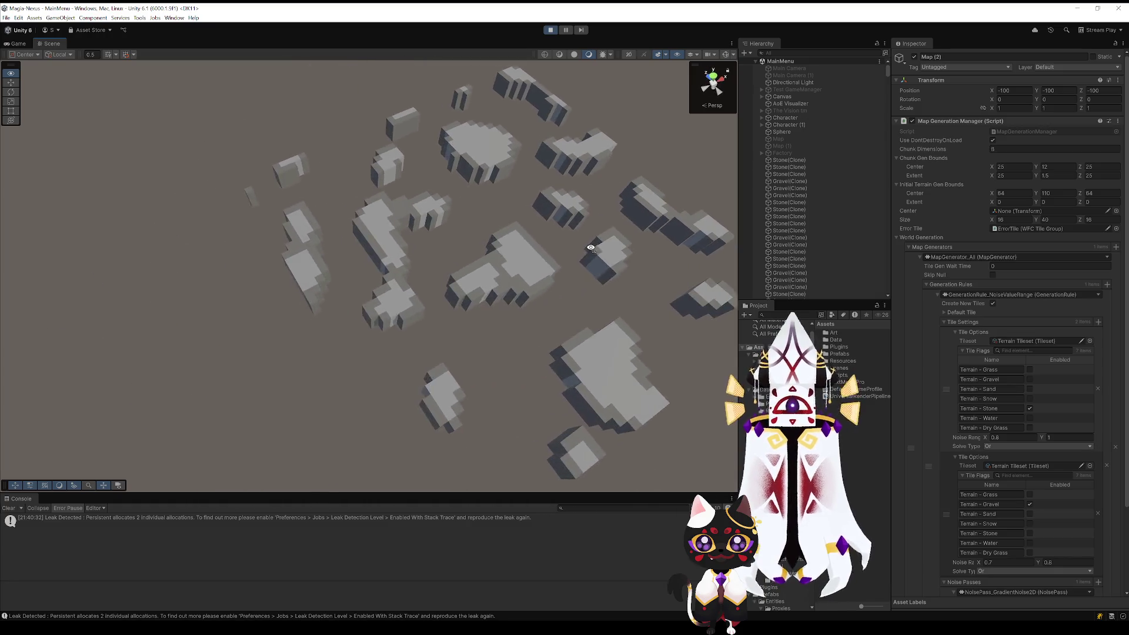
scroll(503, 267, "up", 3)
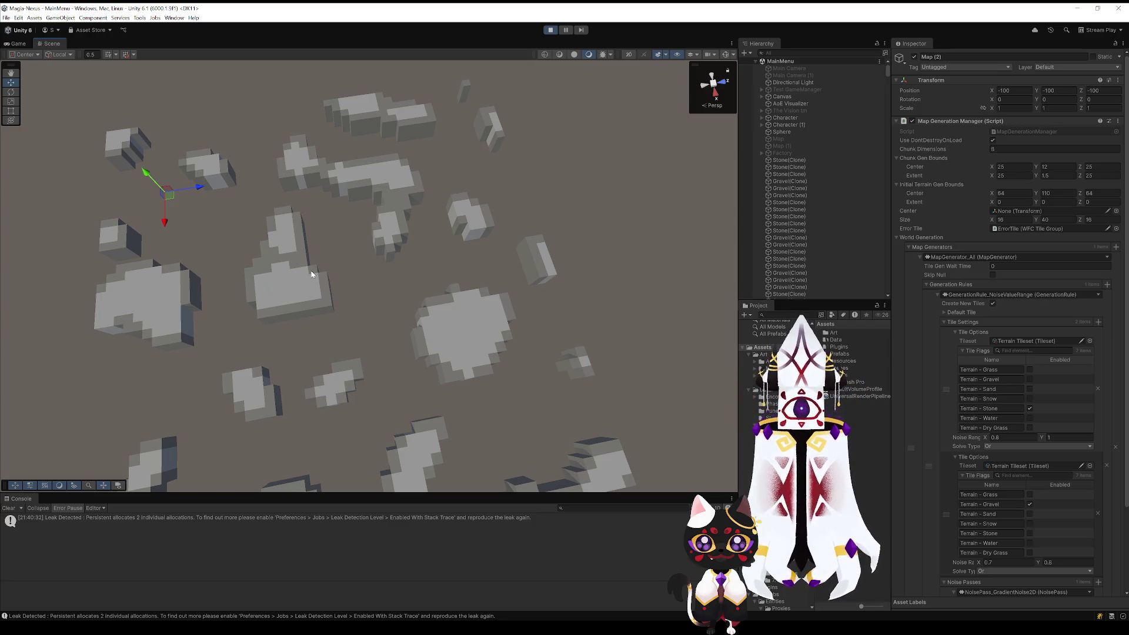
Step: Stop play, set Gravel's noise range to 0.6–0.7 and Stone's lower bound to 0.7, then rerun
left_click(555, 31)
scroll(998, 391, "down", 3)
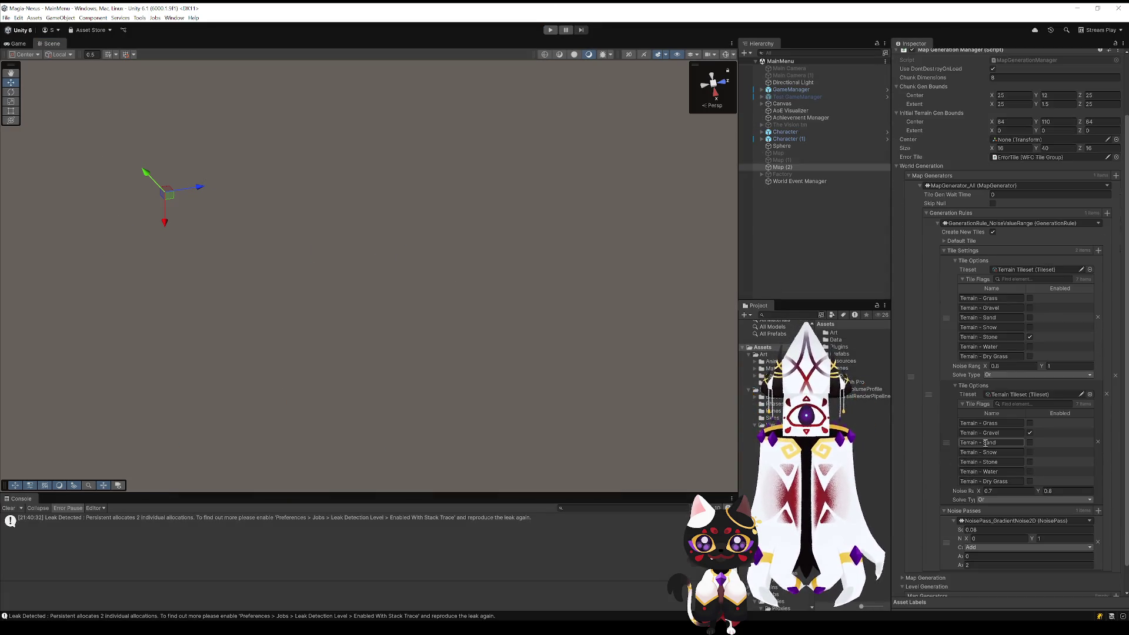
left_click(1003, 366)
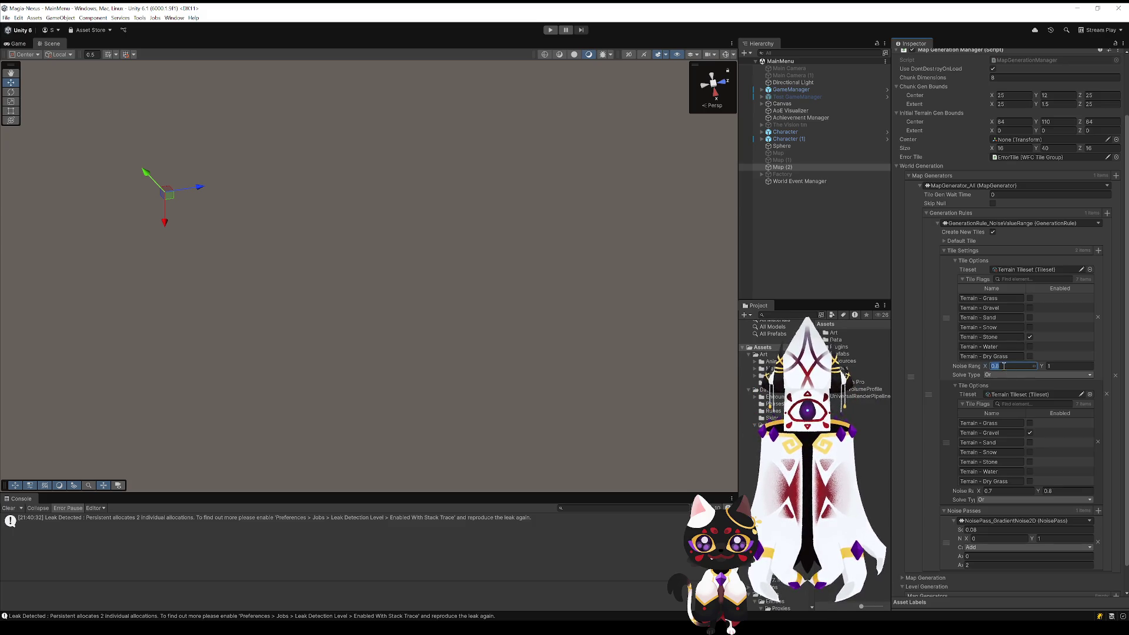
left_click(1017, 489)
type("0.6")
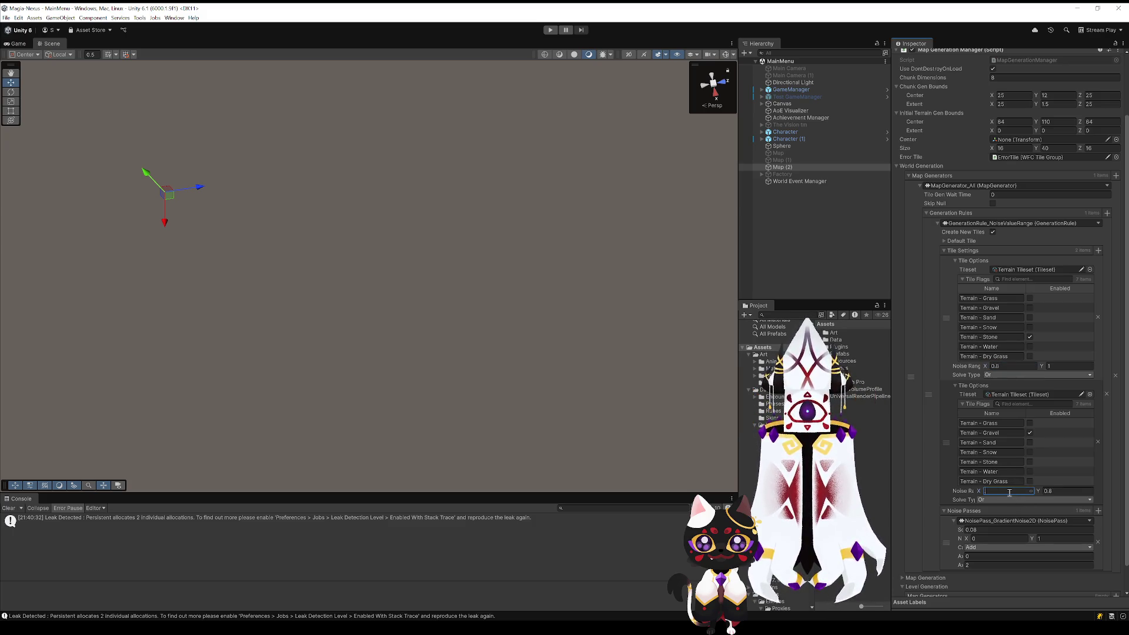
key("Tab")
type("0.7")
left_click(1021, 365)
type(".7")
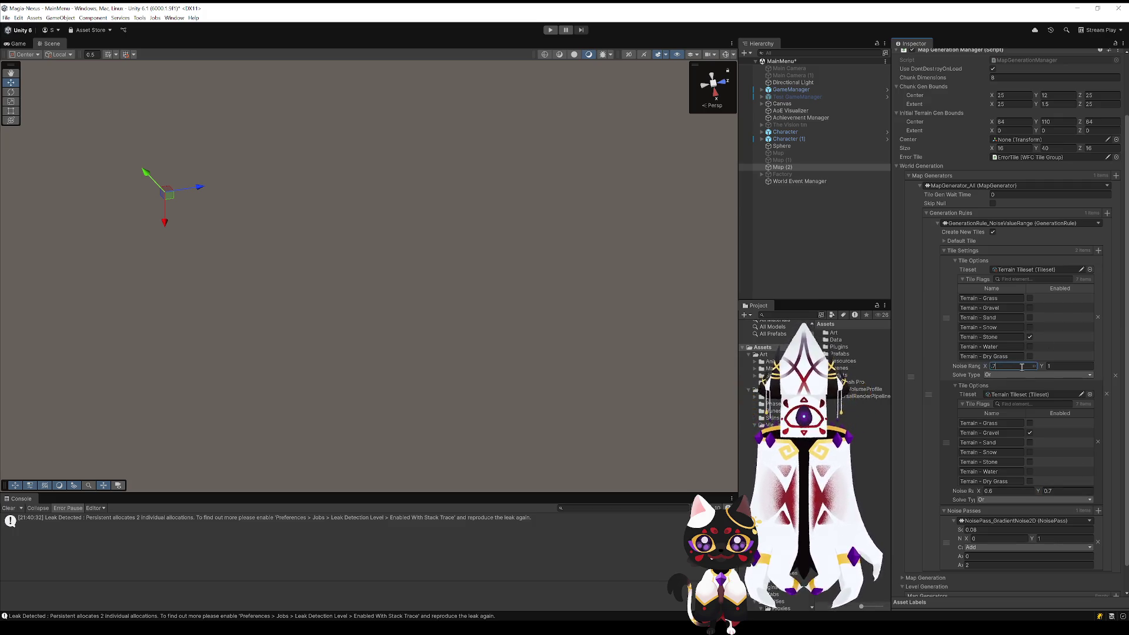
key("Return")
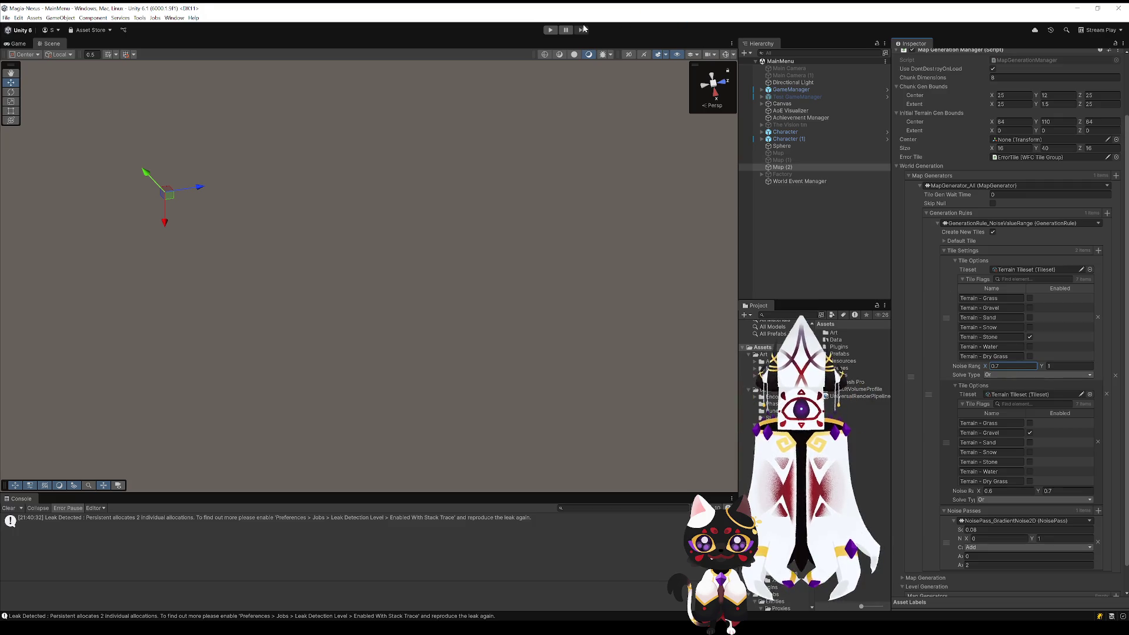
left_click(545, 31)
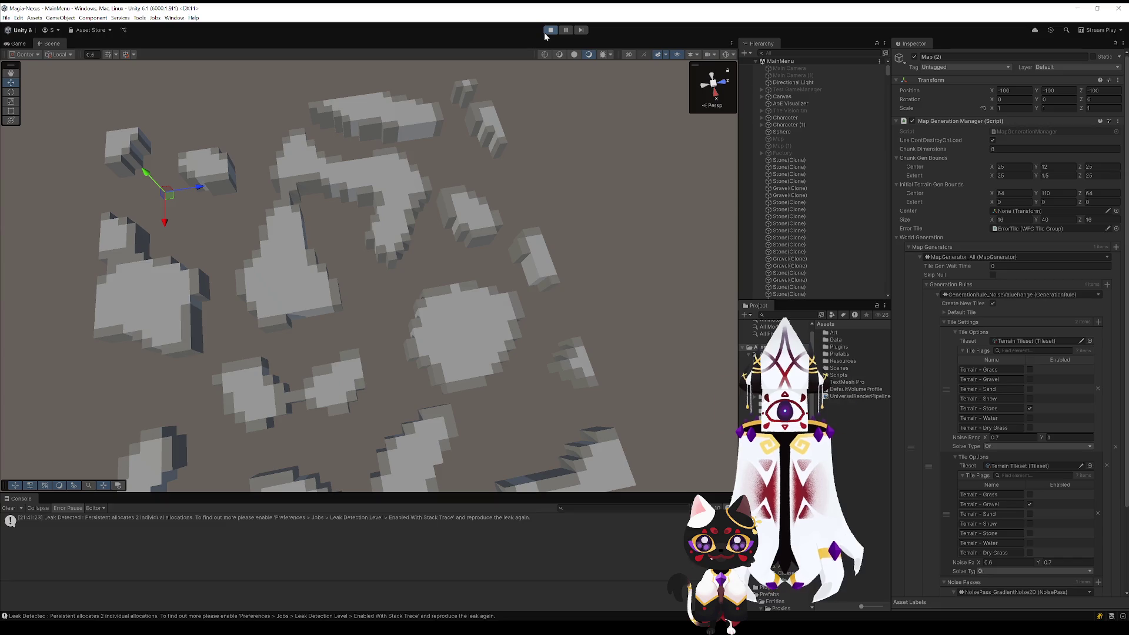
Step: Zoom and orbit close to a grey block island and select one generated Stone block
scroll(546, 308, "up", 3)
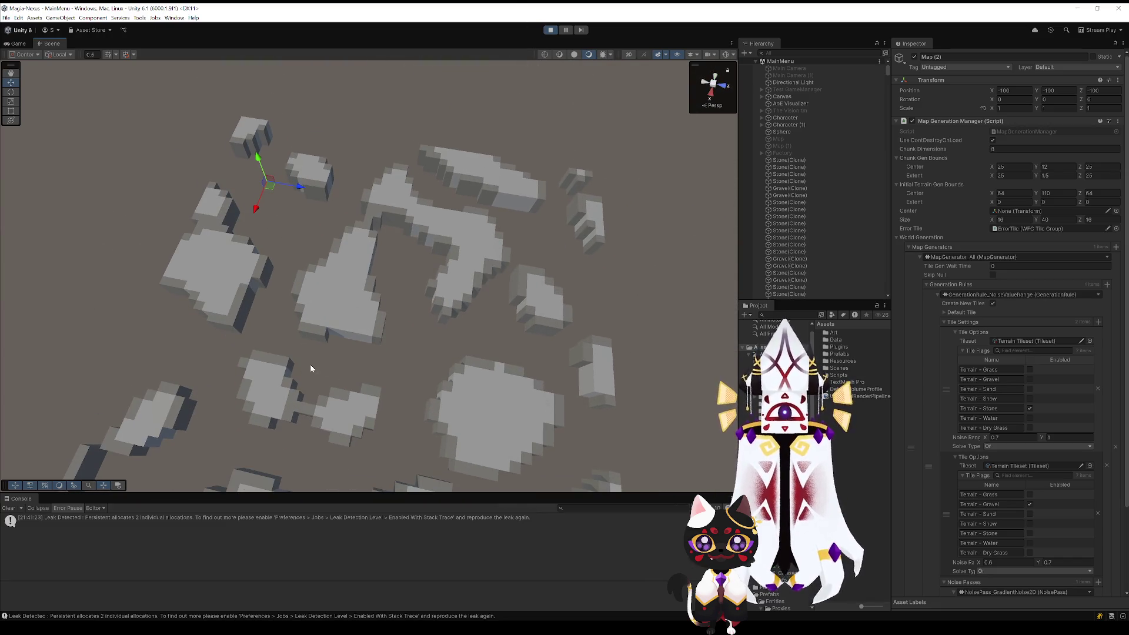
scroll(416, 375, "down", 3)
scroll(471, 258, "up", 3)
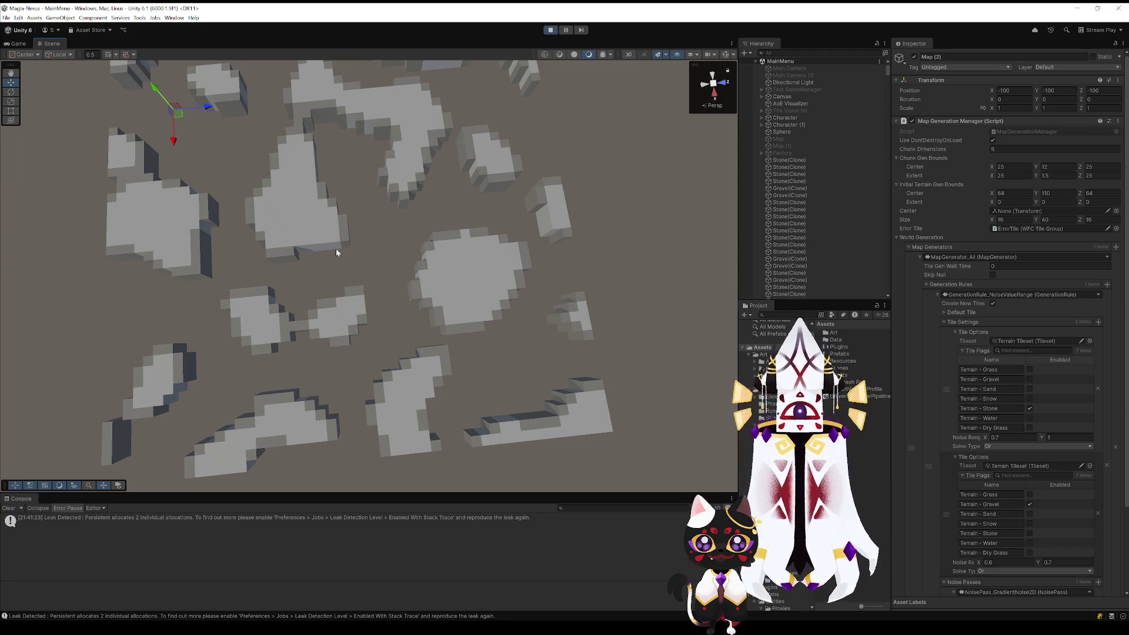
mouse_move(452, 314)
left_mouse_down()
mouse_move(478, 252)
mouse_move(429, 252)
mouse_move(300, 353)
mouse_move(575, 217)
mouse_move(277, 328)
mouse_move(474, 267)
mouse_move(496, 251)
mouse_move(473, 236)
mouse_move(479, 308)
mouse_move(504, 272)
mouse_move(306, 288)
mouse_move(347, 303)
left_mouse_up()
mouse_move(449, 323)
left_mouse_down()
mouse_move(489, 335)
mouse_move(492, 323)
mouse_move(282, 303)
mouse_move(255, 259)
mouse_move(101, 227)
mouse_move(252, 371)
mouse_move(435, 308)
left_mouse_up()
left_click(430, 312)
mouse_move(365, 276)
left_mouse_down()
mouse_move(347, 250)
mouse_move(291, 234)
left_mouse_up()
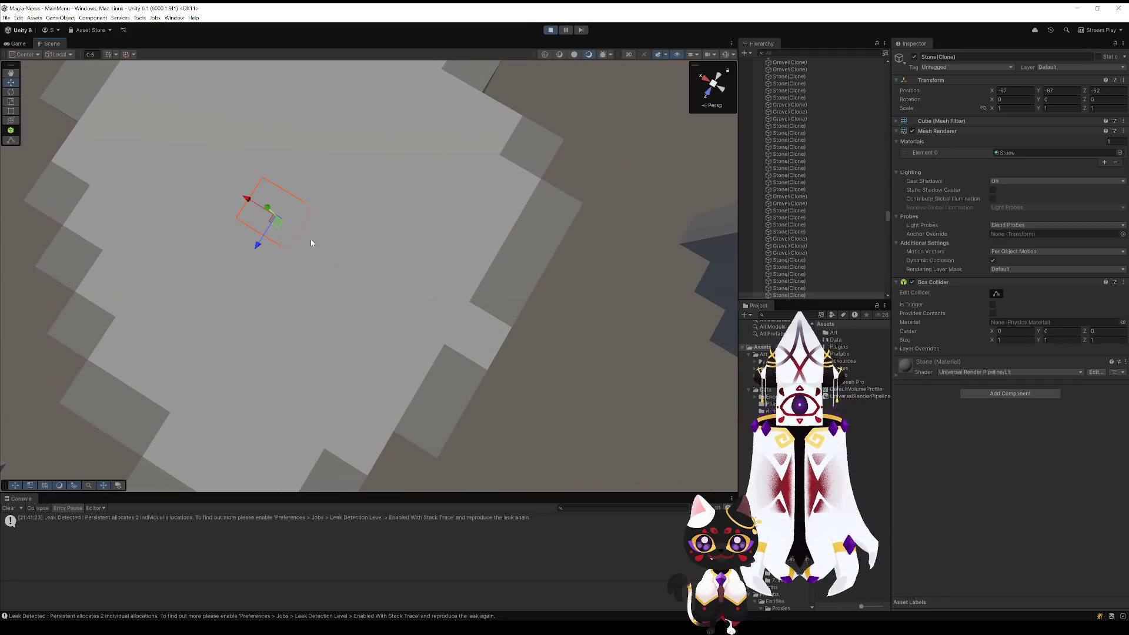
scroll(291, 234, "down", 5)
mouse_move(494, 335)
left_mouse_down()
mouse_move(524, 315)
mouse_move(449, 231)
mouse_move(532, 187)
mouse_move(496, 296)
left_mouse_up()
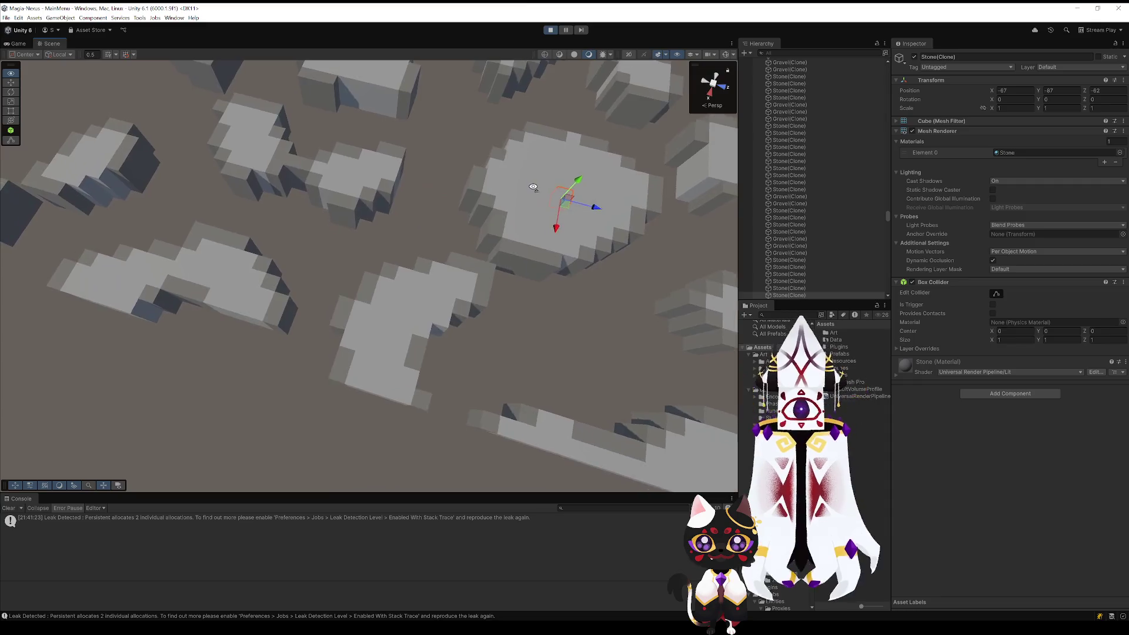
left_click(470, 344)
mouse_move(471, 344)
left_mouse_down()
mouse_move(496, 270)
mouse_move(534, 232)
mouse_move(504, 188)
mouse_move(454, 156)
left_mouse_up()
scroll(504, 189, "down", 3)
scroll(471, 241, "up", 6)
scroll(472, 241, "down", 5)
mouse_move(472, 241)
left_mouse_down()
mouse_move(320, 318)
mouse_move(588, 335)
mouse_move(644, 282)
mouse_move(675, 171)
mouse_move(524, 253)
mouse_move(739, 266)
mouse_move(393, 313)
mouse_move(396, 207)
mouse_move(440, 191)
mouse_move(451, 210)
left_mouse_up()
left_click(413, 330)
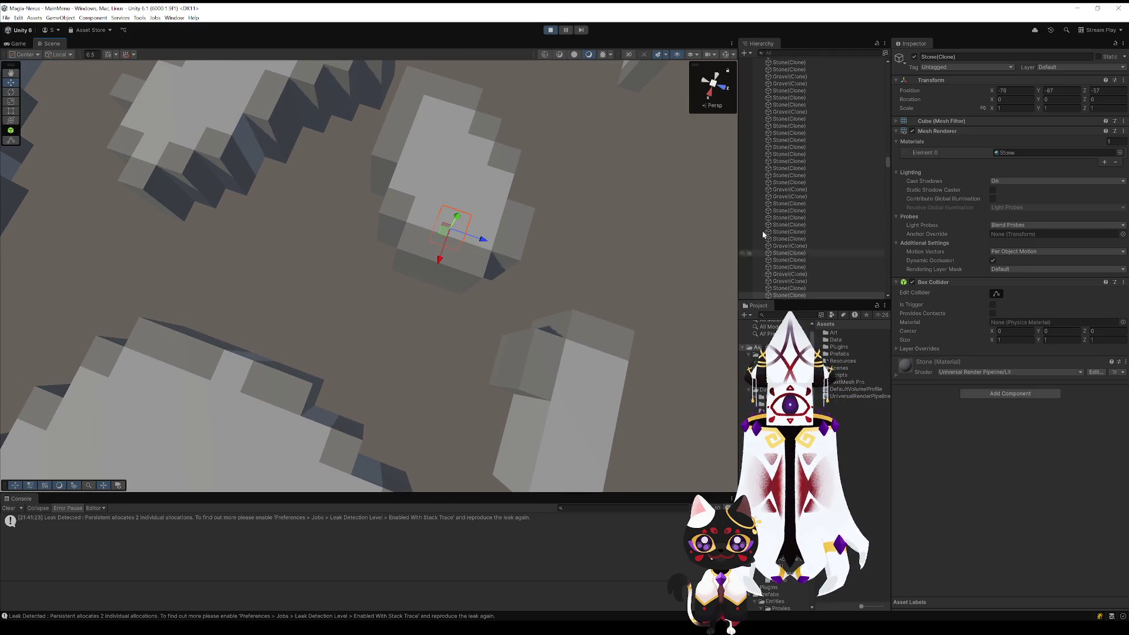
left_click(550, 30)
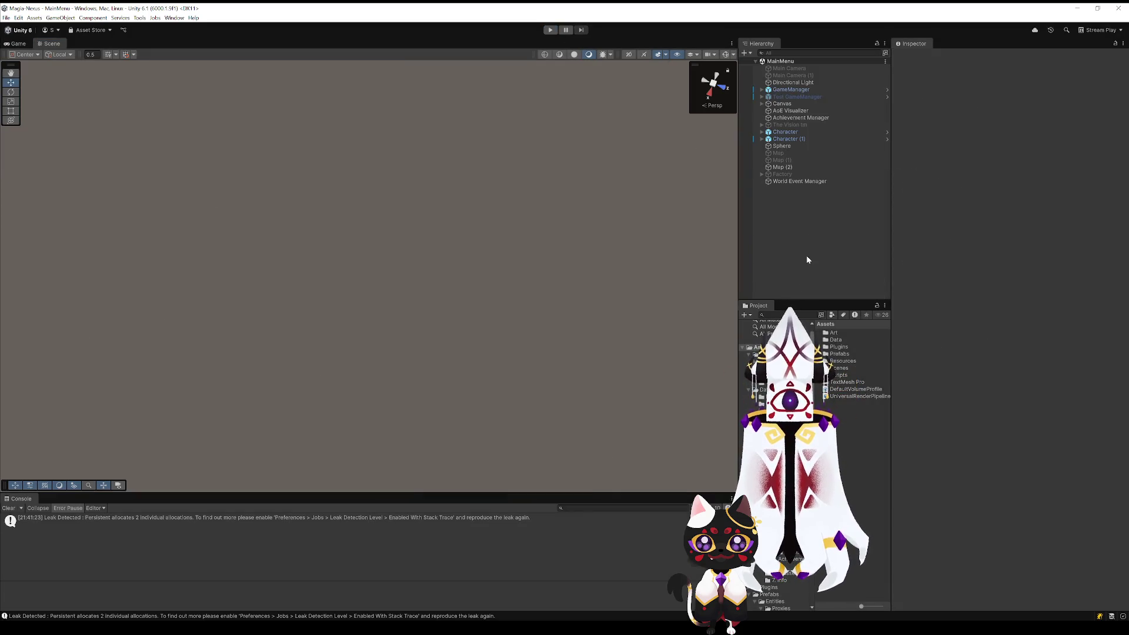
Step: Set Map (2)'s noise scale to 0.04, save, and rerun to view the larger islands
left_click(789, 169)
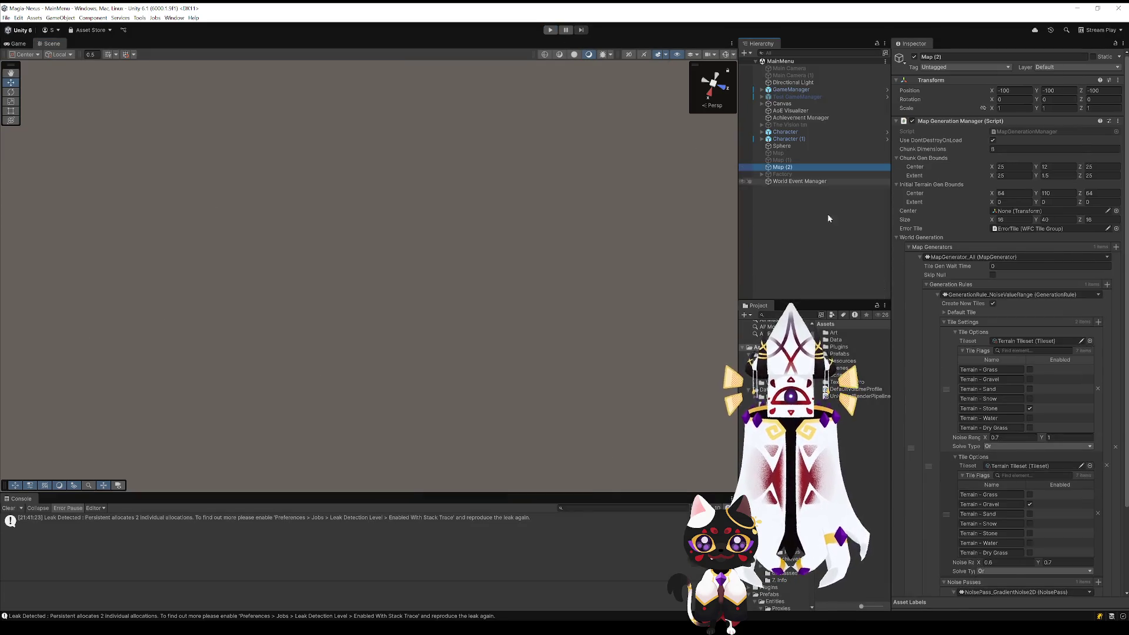
scroll(1019, 463, "down", 5)
left_click(999, 501)
type(".04")
key("Return")
key("ctrl+s")
left_click(553, 30)
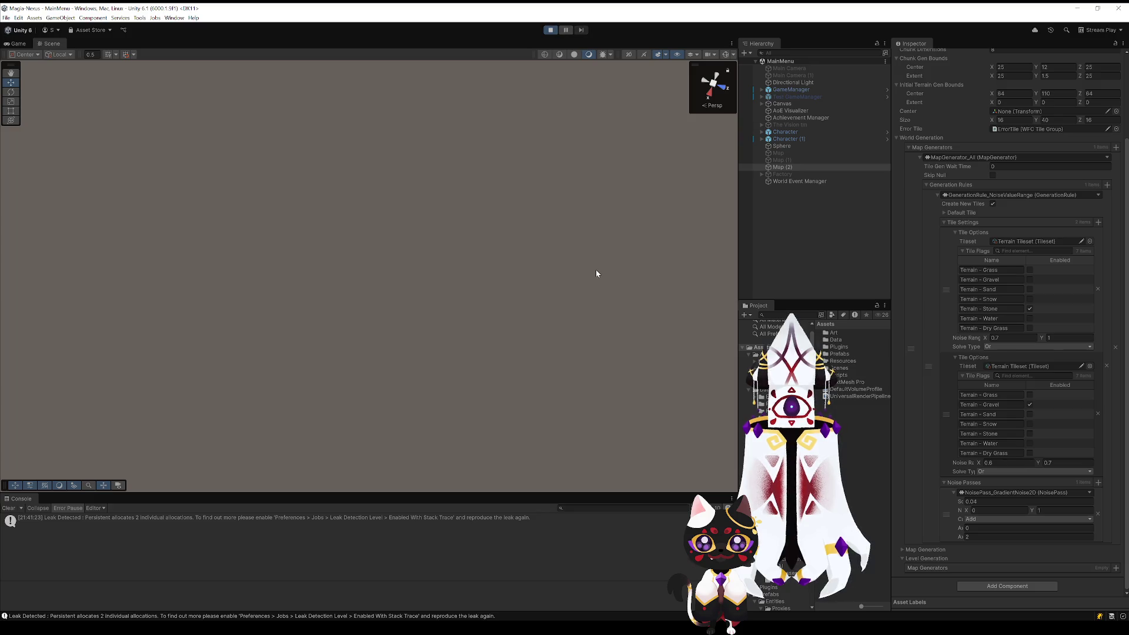
mouse_move(523, 195)
left_mouse_down()
mouse_move(503, 277)
mouse_move(588, 320)
mouse_move(559, 305)
mouse_move(581, 313)
mouse_move(438, 298)
mouse_move(444, 318)
mouse_move(612, 300)
mouse_move(569, 103)
left_mouse_up()
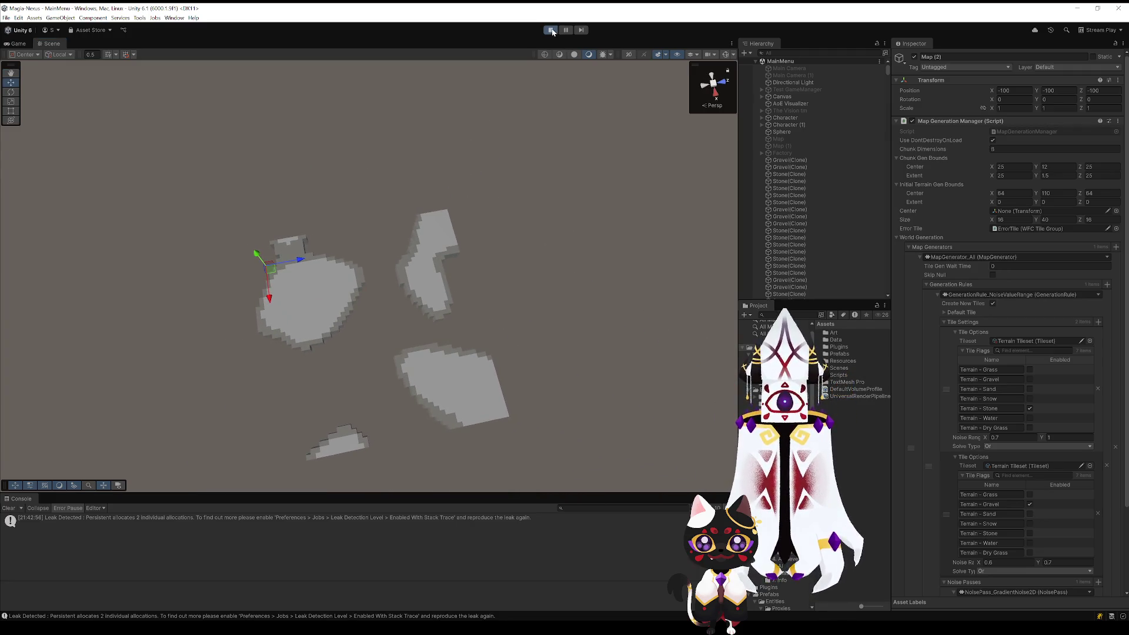
Step: Stop play, set the noise scale to 0.14 and save the scene
left_click(552, 31)
scroll(985, 537, "down", 3)
left_click(971, 501)
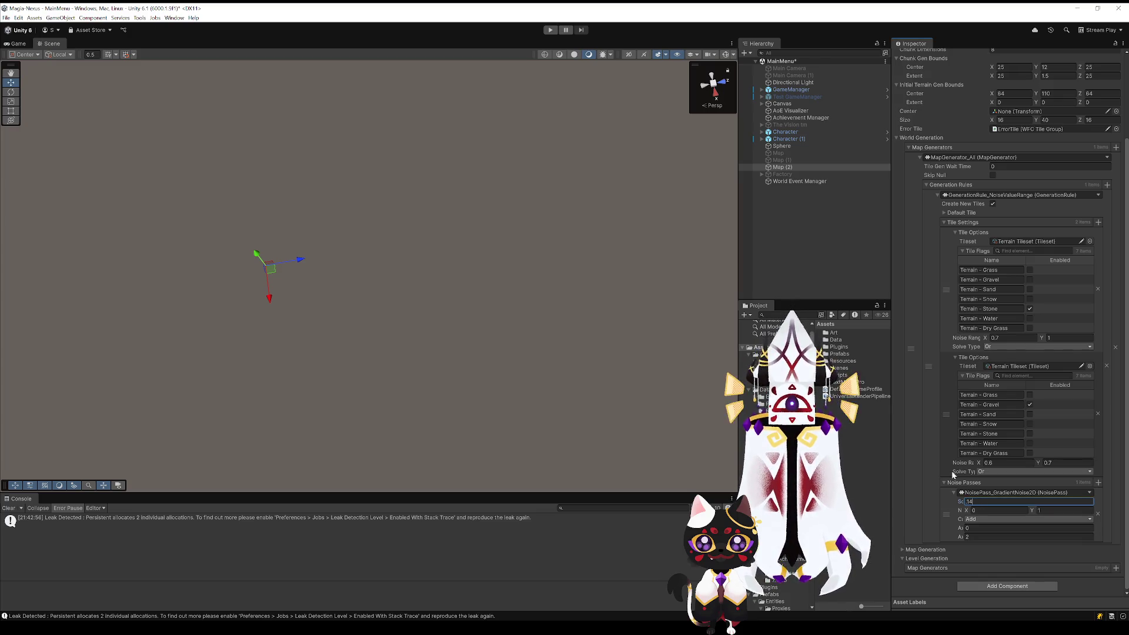
key("ctrl+s")
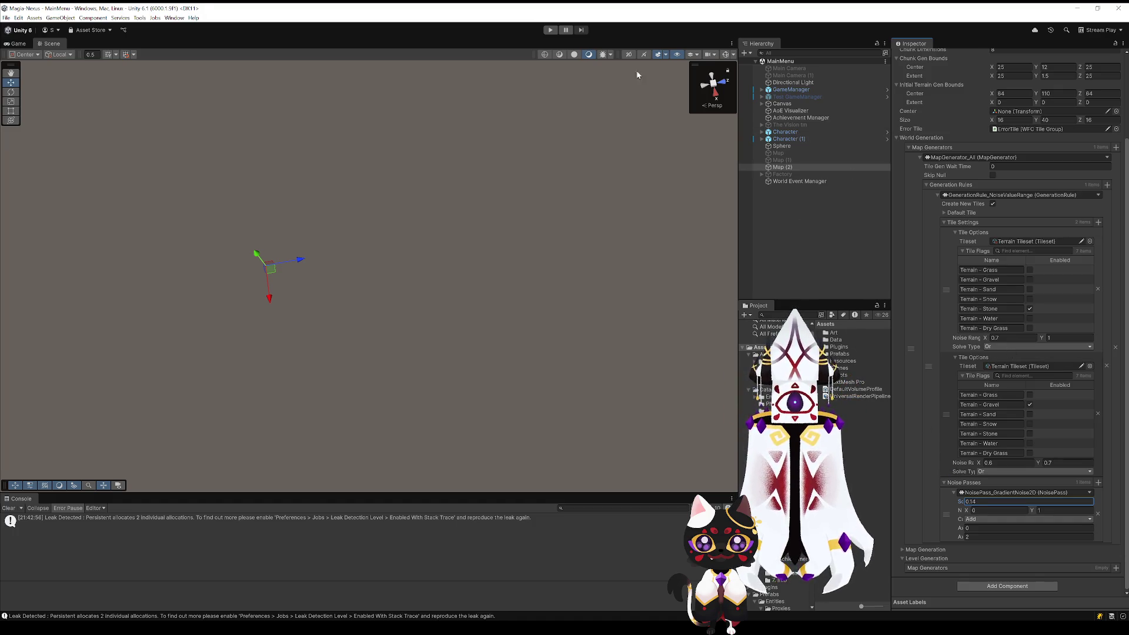
Step: Set Stone's lower noise bound to 0.5, adjust the Gravel range, and regenerate the map
left_click(1006, 338)
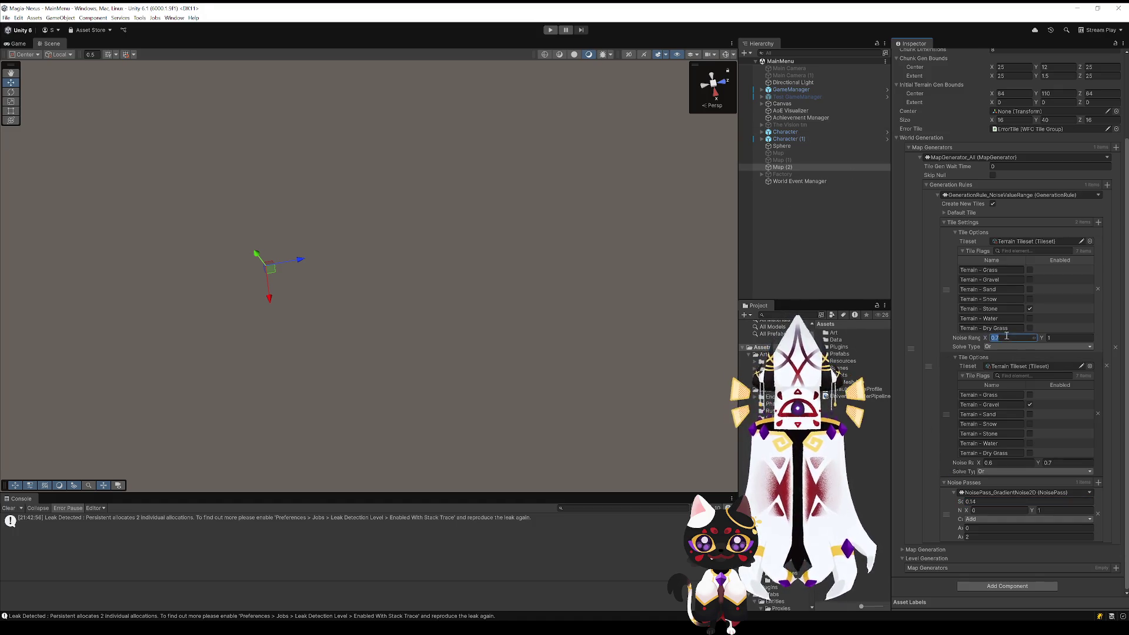
type("0.5")
key("Tab")
key("Tab")
key("Tab")
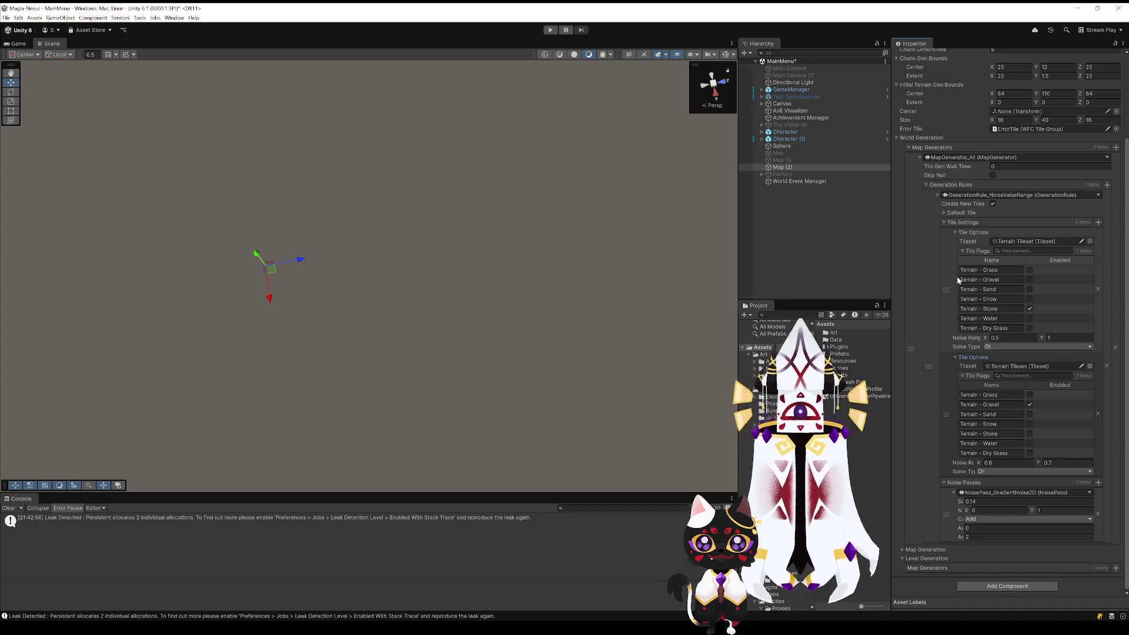
left_click(991, 462)
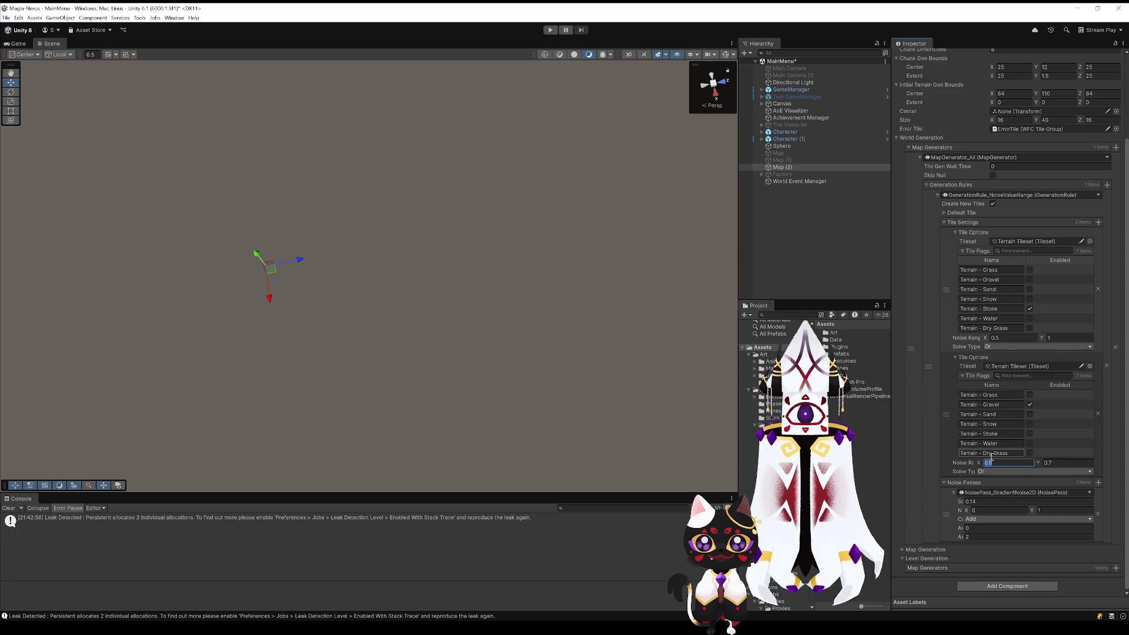
type("0.2")
key("Tab")
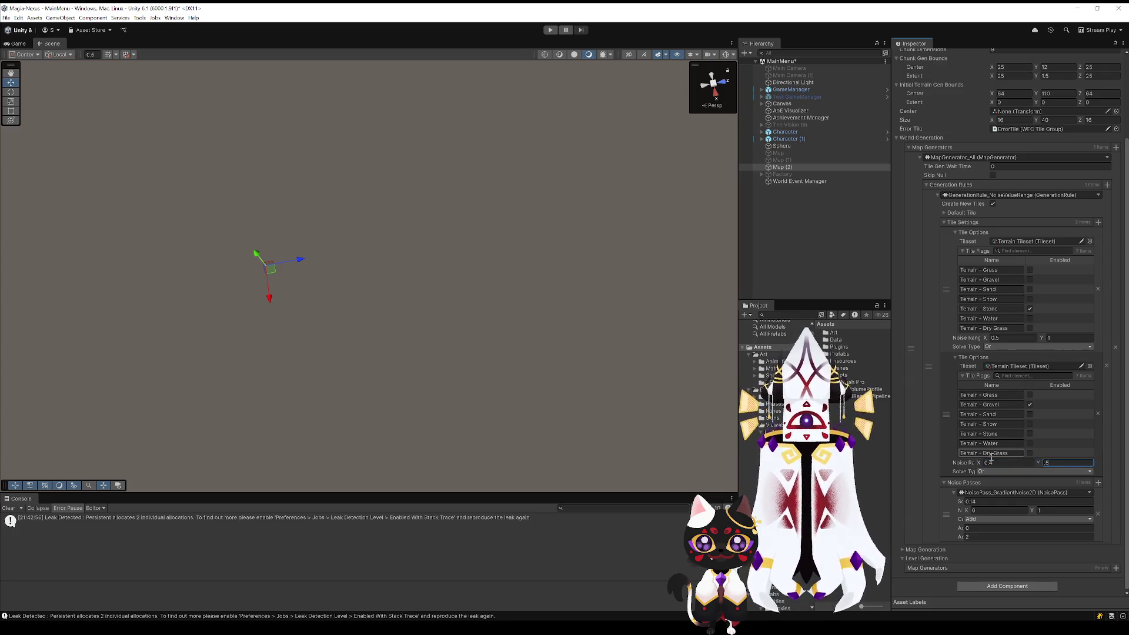
type(".5")
left_click(551, 30)
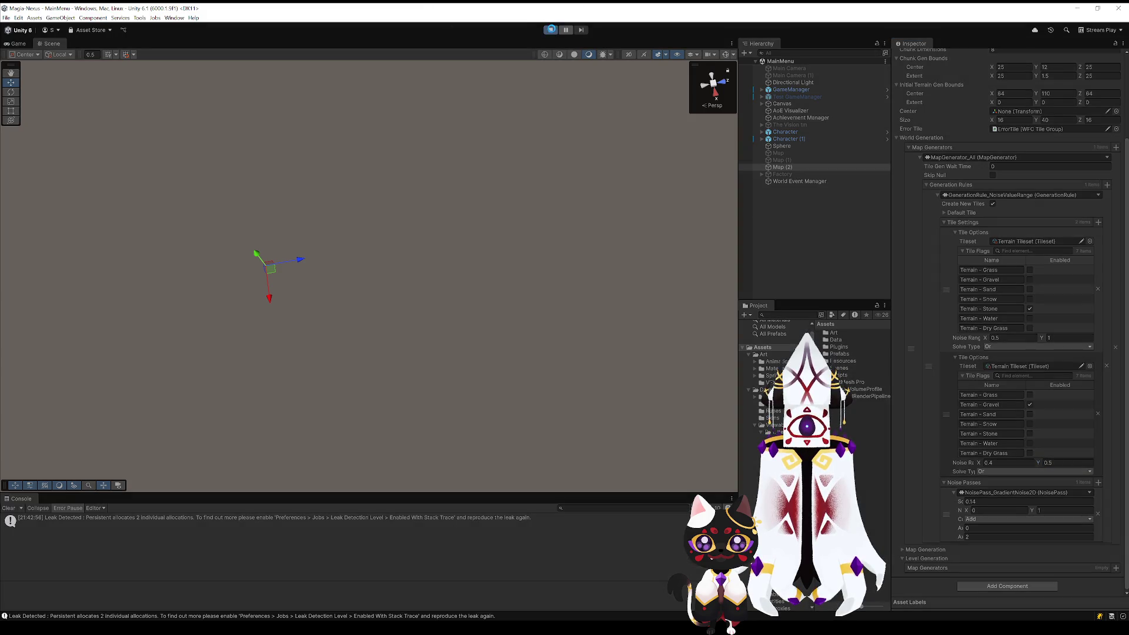